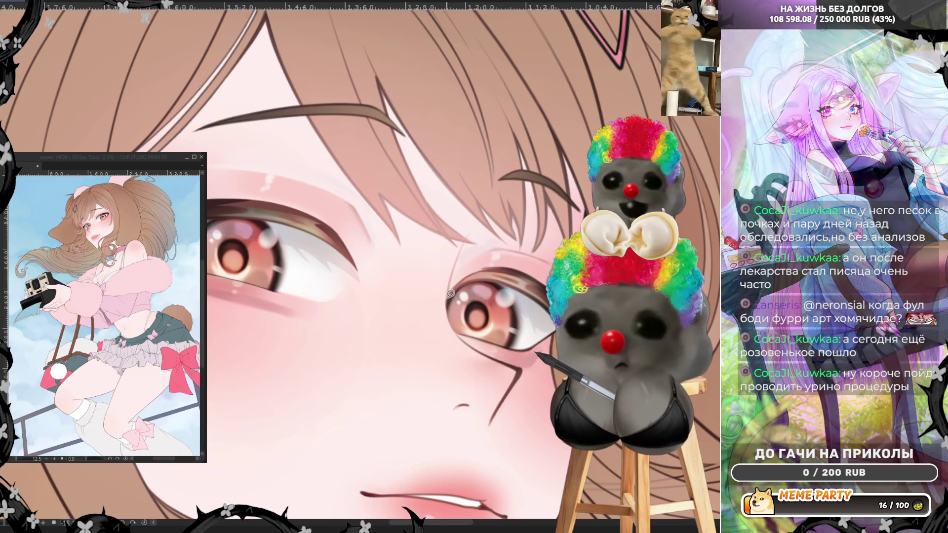
Draw a thin dark stroke along the girl's upper eyelid with the pen
mouse_move(447, 300)
mouse_down()
mouse_move(489, 266)
mouse_move(503, 267)
mouse_move(472, 275)
mouse_move(449, 299)
mouse_up()
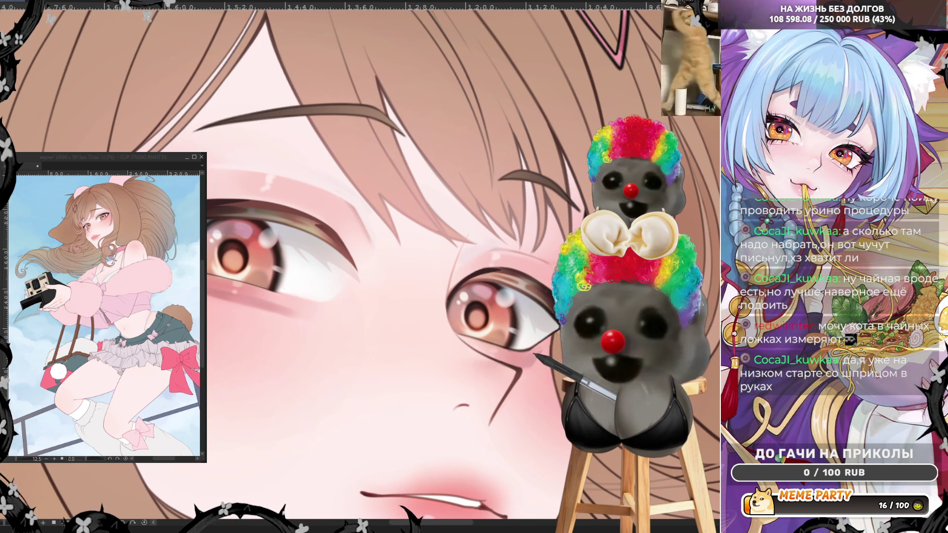
key(ctrl+minus)
key(ctrl+minus)
key(ctrl+minus)
key(ctrl+plus)
key(ctrl+plus)
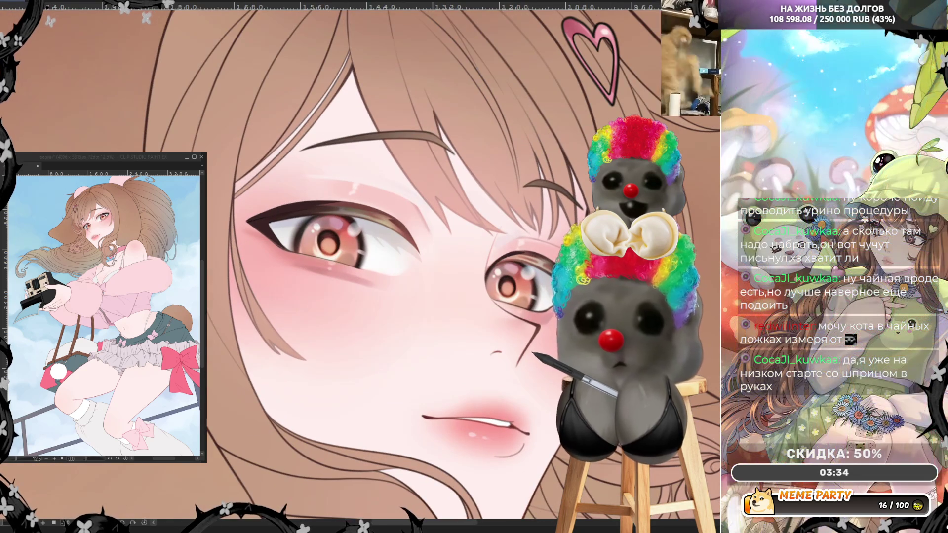
key(ctrl+minus)
key(ctrl+minus)
key(ctrl+minus)
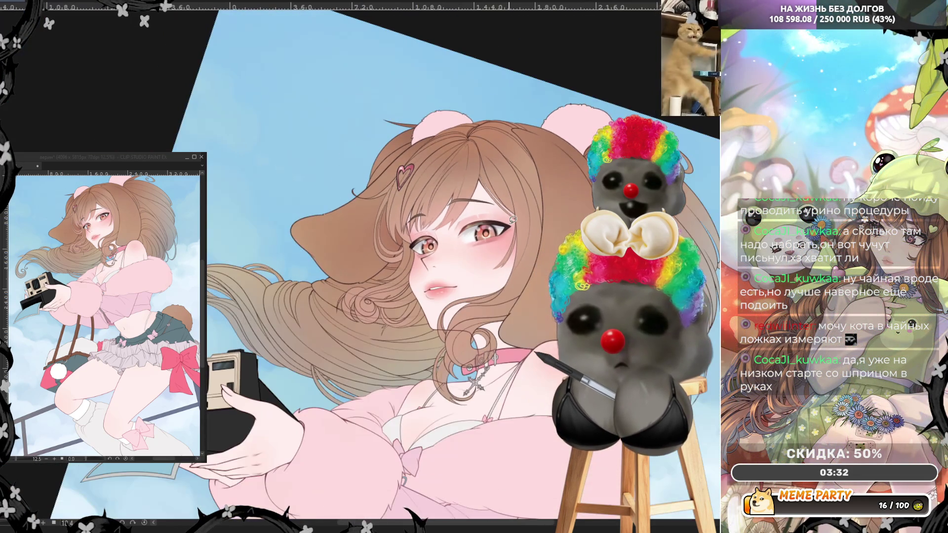
scroll(513, 219, up, 5)
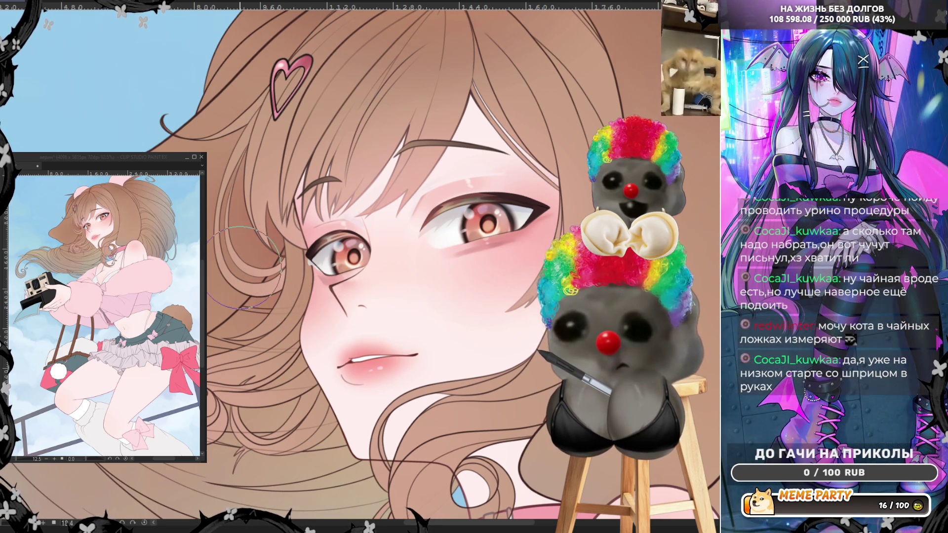
key(h)
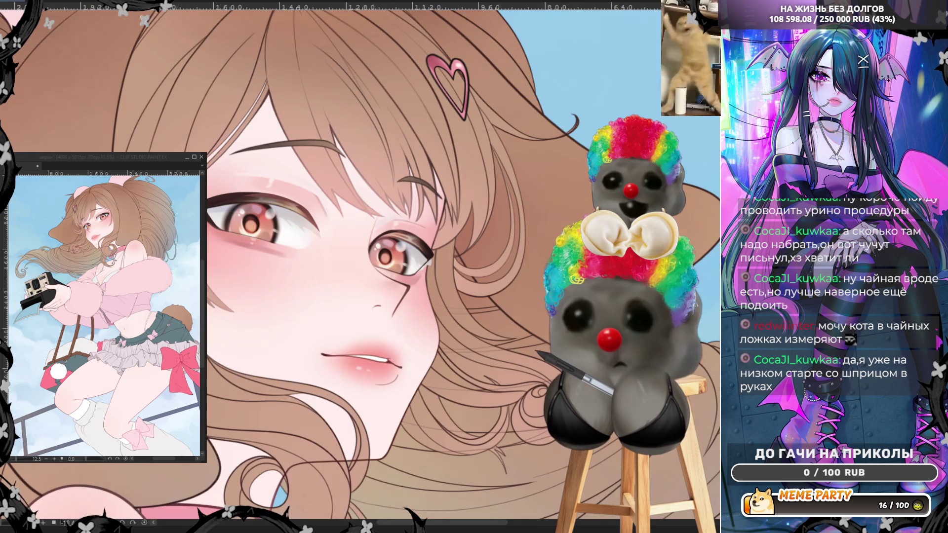
scroll(457, 267, down, 3)
scroll(494, 276, up, 4)
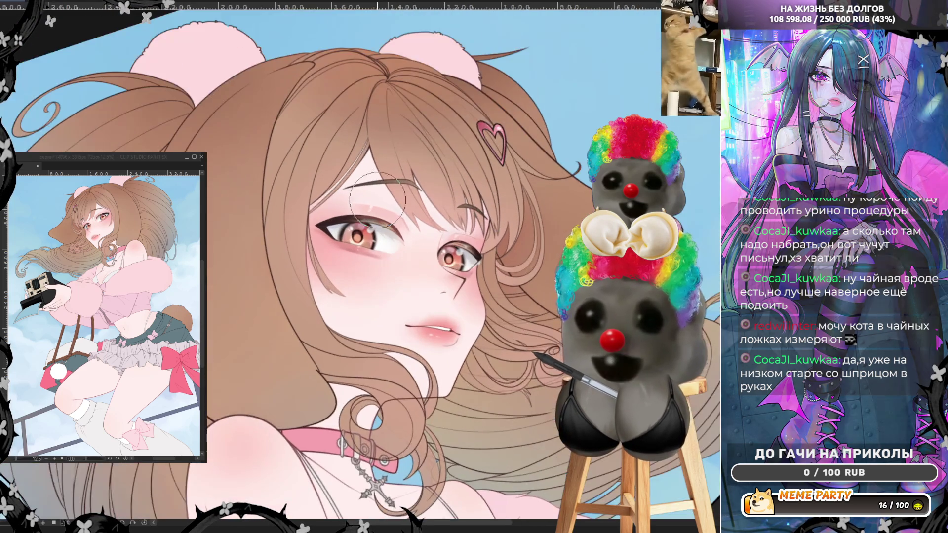
scroll(509, 279, up, 2)
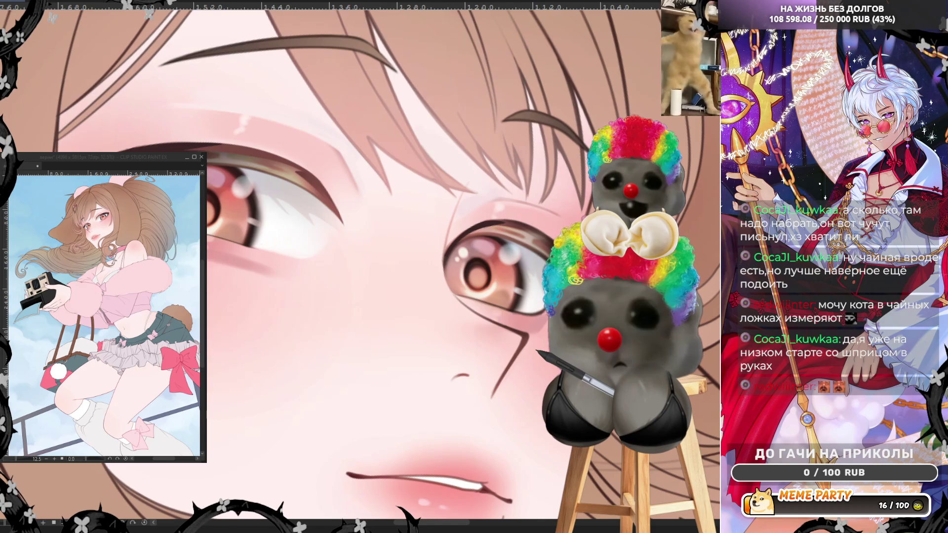
Mirror the canvas view horizontally with the H shortcut to check the eyes
key(h)
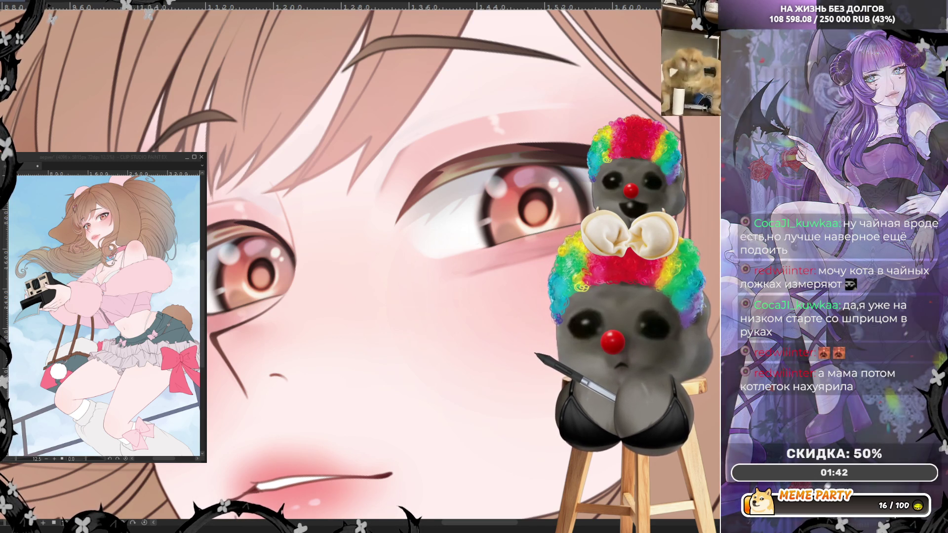
Undo and redo the latest eyelid strokes, zoom out and flip the view back
key(ctrl+z)
key(ctrl+y)
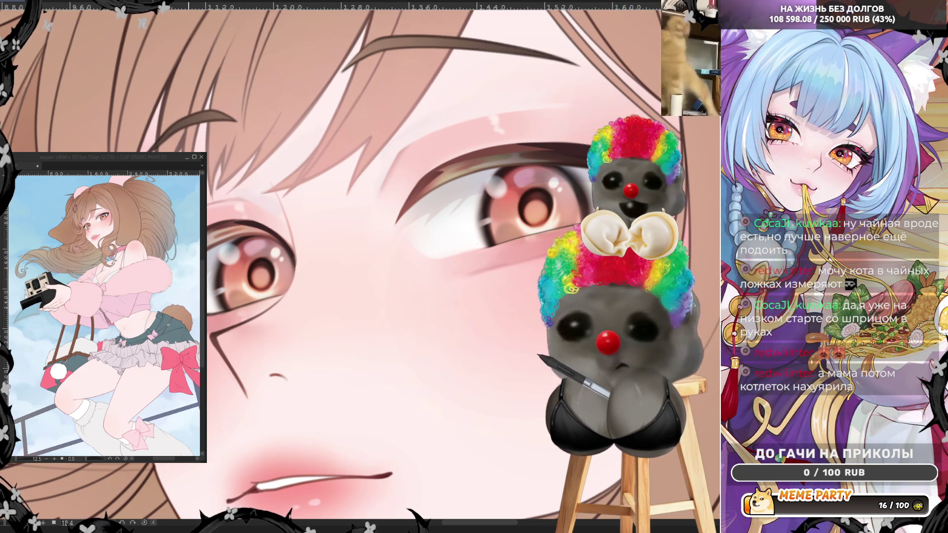
key(ctrl+minus)
key(ctrl+minus)
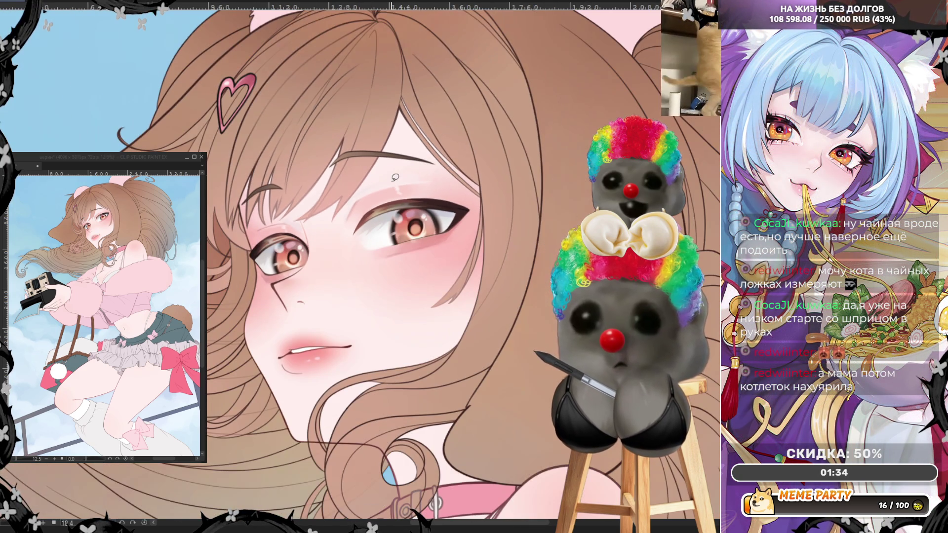
key(h)
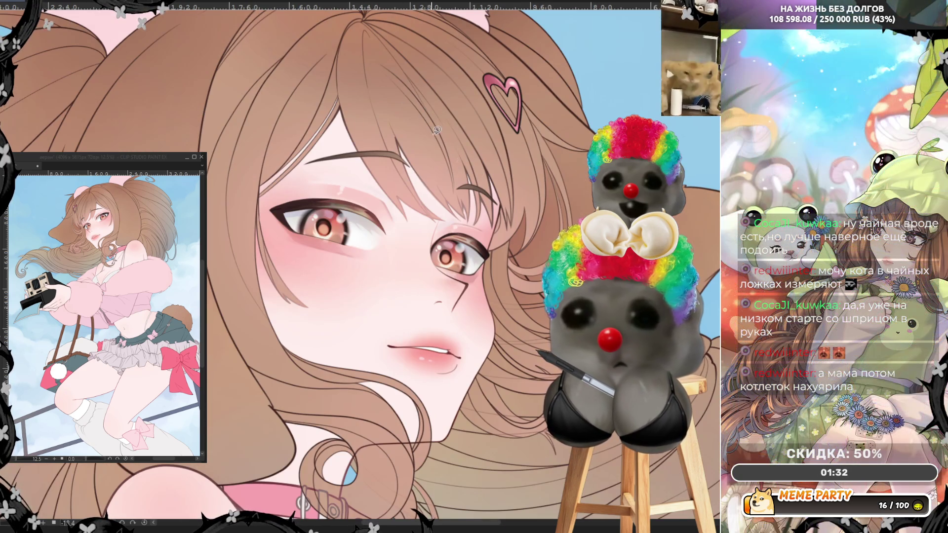
key(ctrl+minus)
Reset the canvas rotation to upright, review the whole illustration, then zoom back onto the face
key(ctrl+plus)
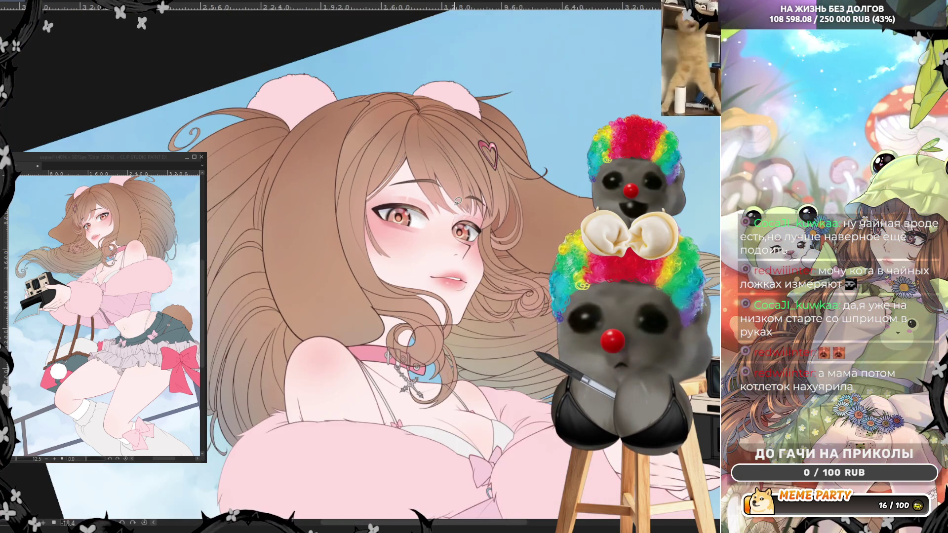
key(ctrl+plus)
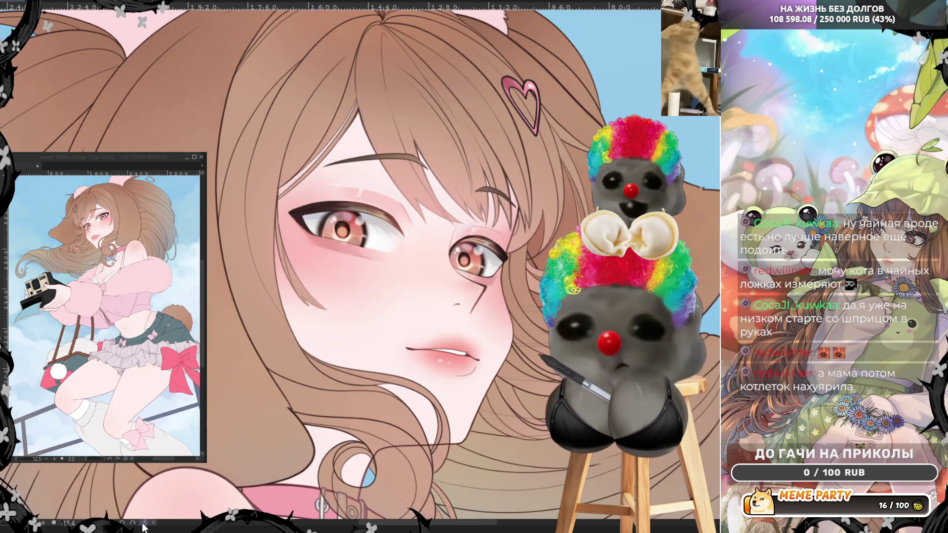
key(ctrl+minus)
click(144, 523)
key(ctrl+minus)
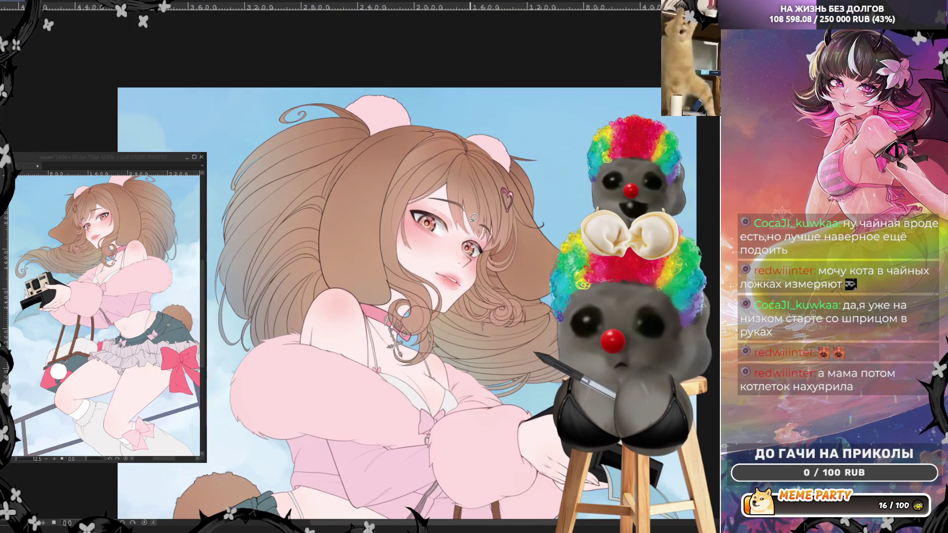
key(ctrl+minus)
key(ctrl+minus)
key(ctrl+plus)
key(ctrl+plus)
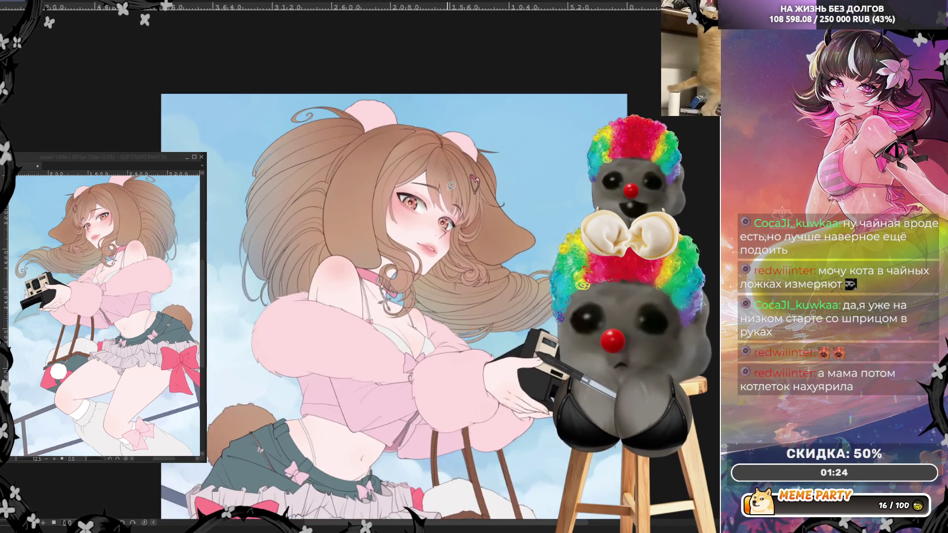
key(ctrl+plus)
key(ctrl+plus)
key(ctrl+plus)
key(ctrl+plus)
key(ctrl+plus)
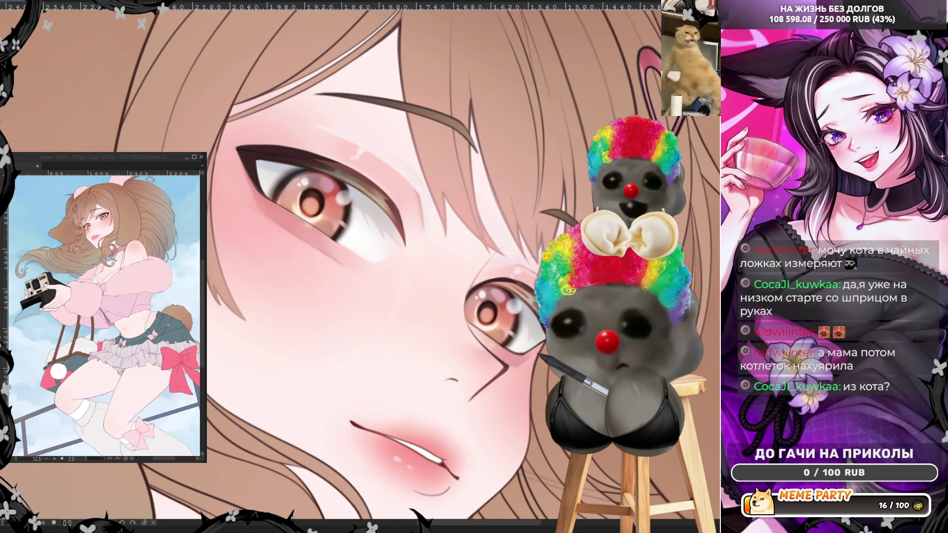
Try several test strokes on the cheek and under the eye, undoing each one
mouse_move(320, 325)
mouse_down()
mouse_move(366, 364)
mouse_move(401, 321)
mouse_up()
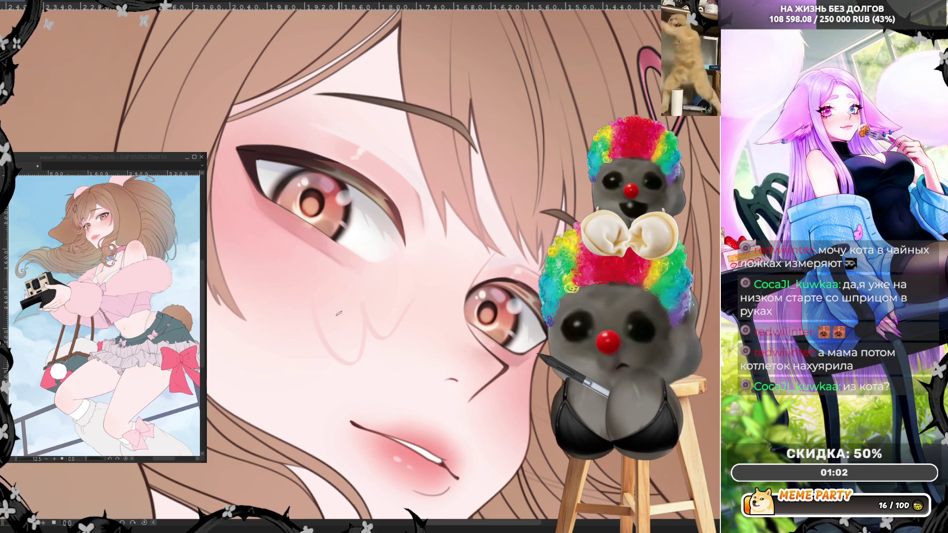
key(ctrl+z)
mouse_move(338, 308)
mouse_down()
mouse_move(365, 345)
mouse_move(416, 316)
mouse_up()
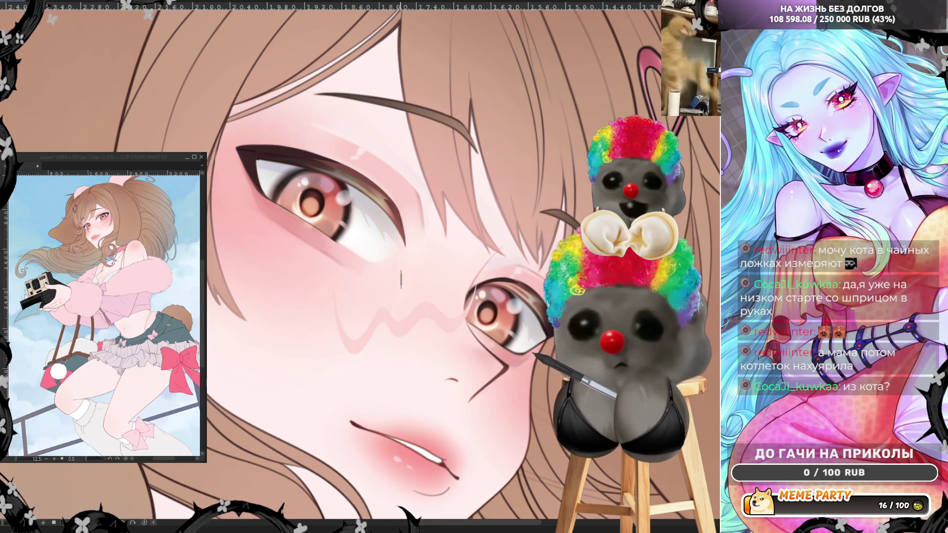
key(ctrl+z)
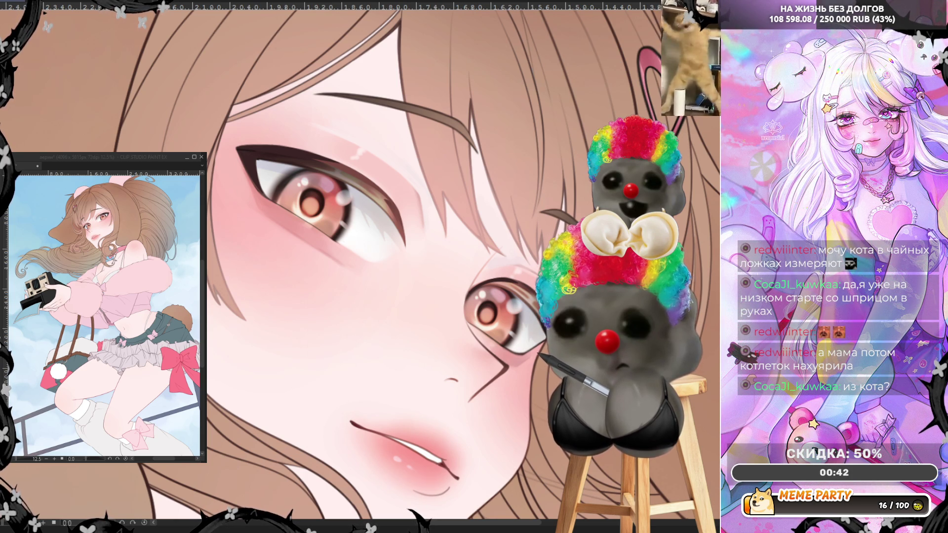
mouse_move(263, 274)
mouse_down()
mouse_move(358, 287)
mouse_move(403, 250)
mouse_move(343, 228)
mouse_up()
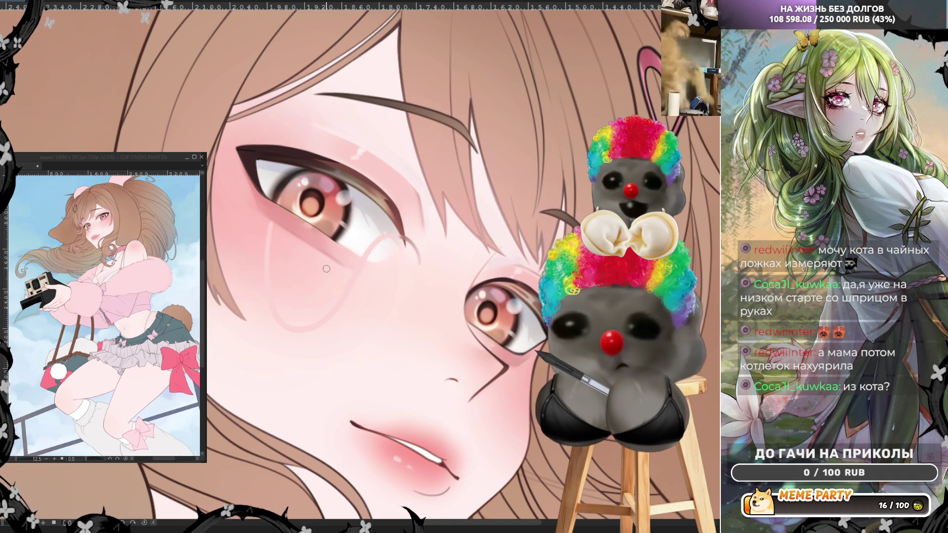
key(ctrl+z)
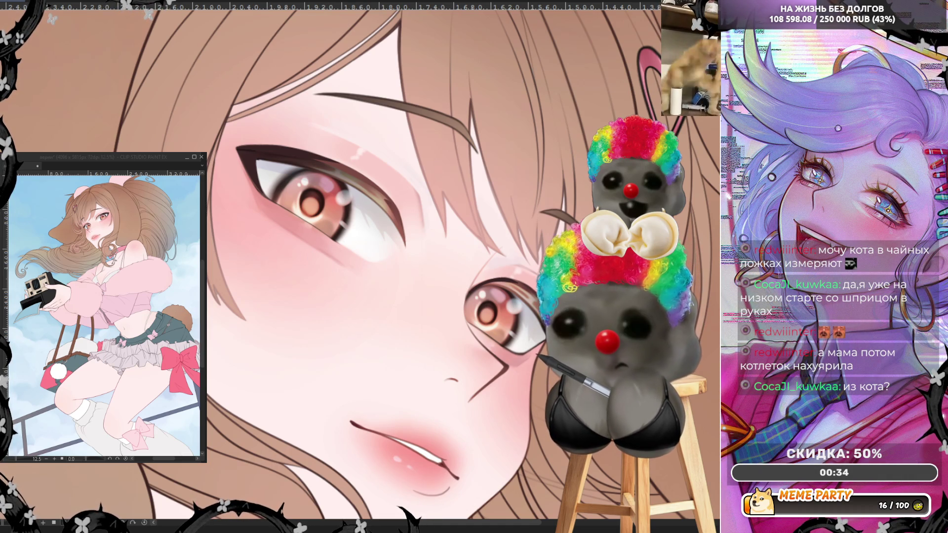
drag(333, 229, 319, 434)
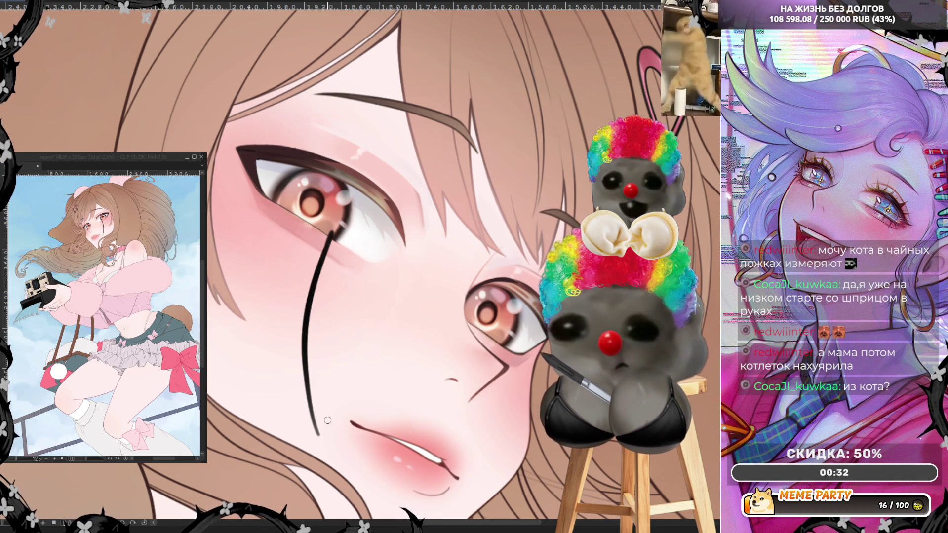
drag(311, 221, 319, 418)
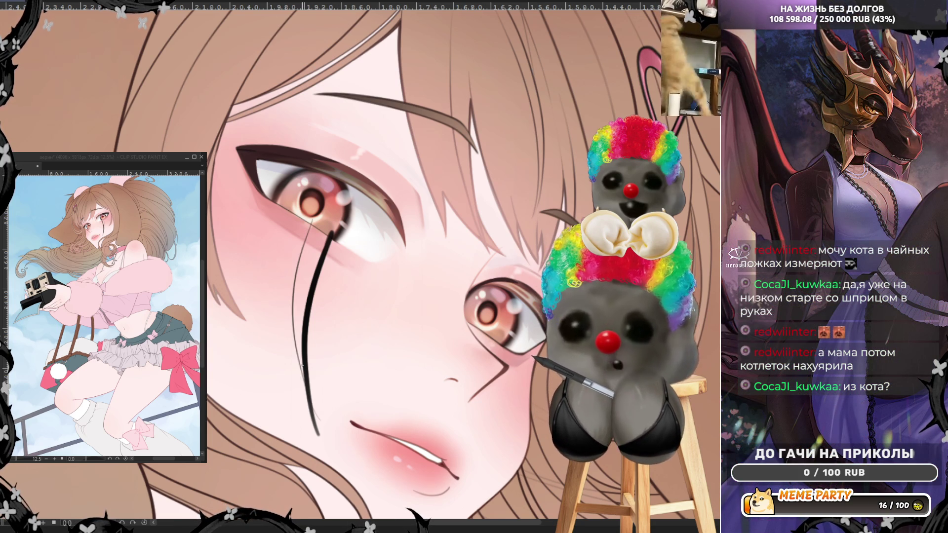
key(ctrl+z)
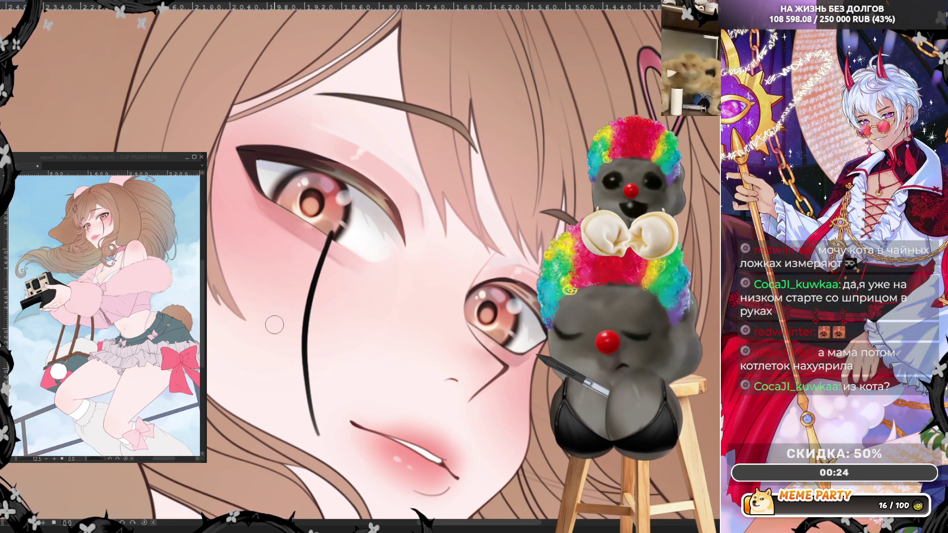
key(ctrl+z)
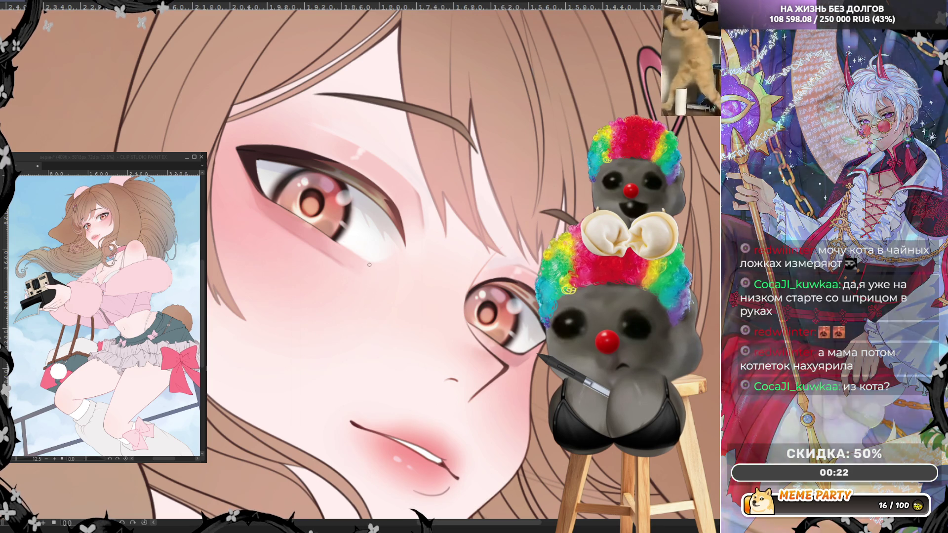
drag(307, 340, 406, 295)
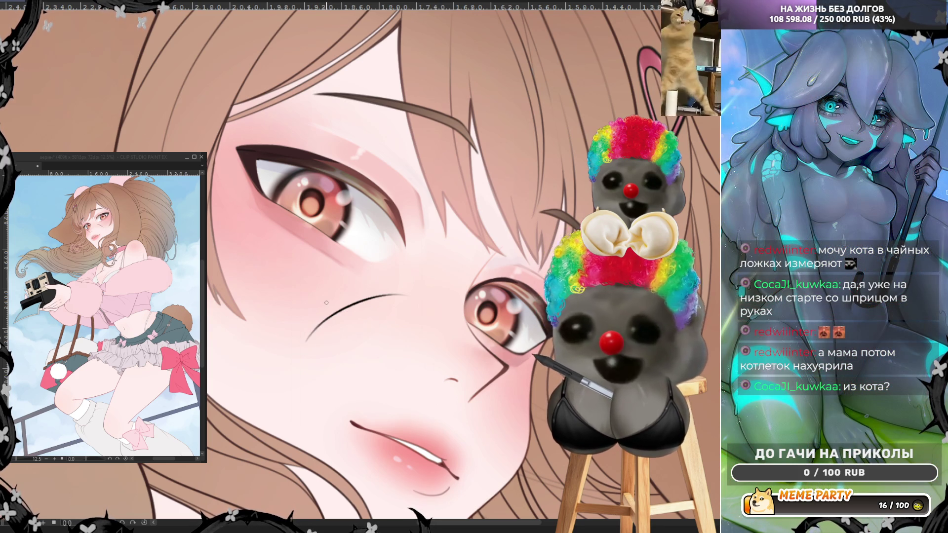
key(ctrl+z)
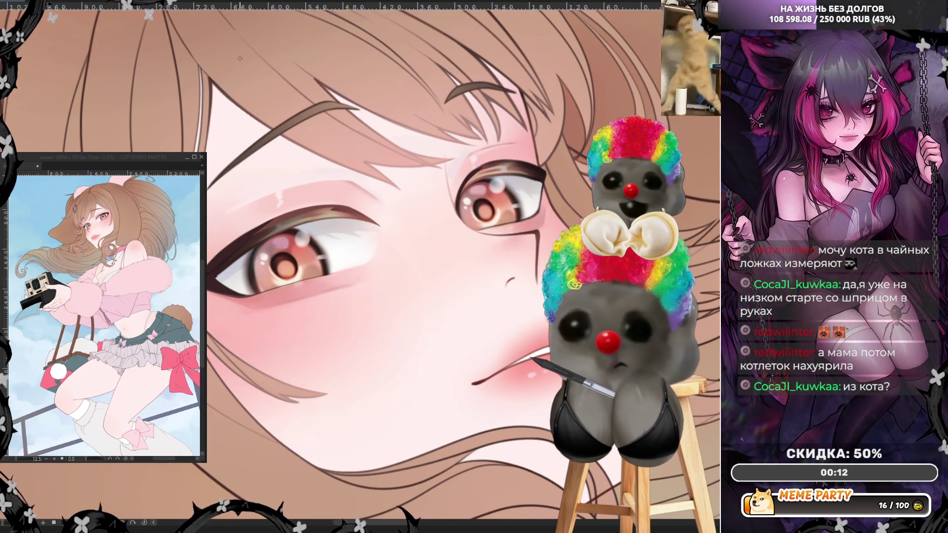
Mirror the canvas view and fit the whole illustration to the window
key(h)
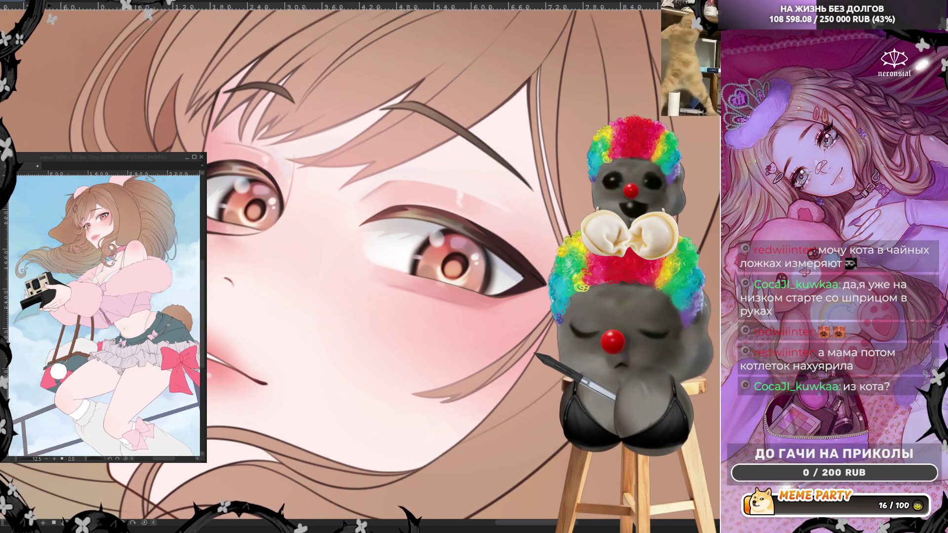
scroll(331, 261, down, 3)
scroll(331, 262, up, 5)
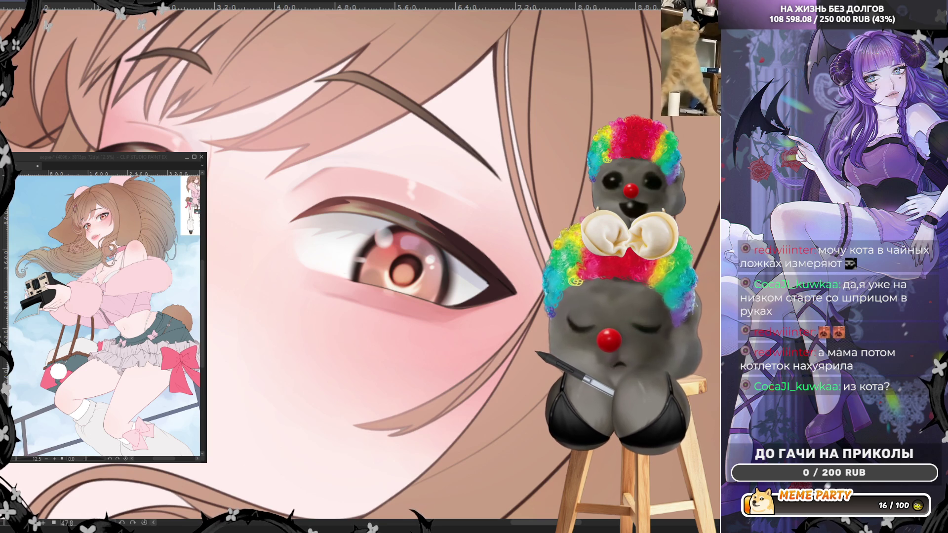
key(ctrl+0)
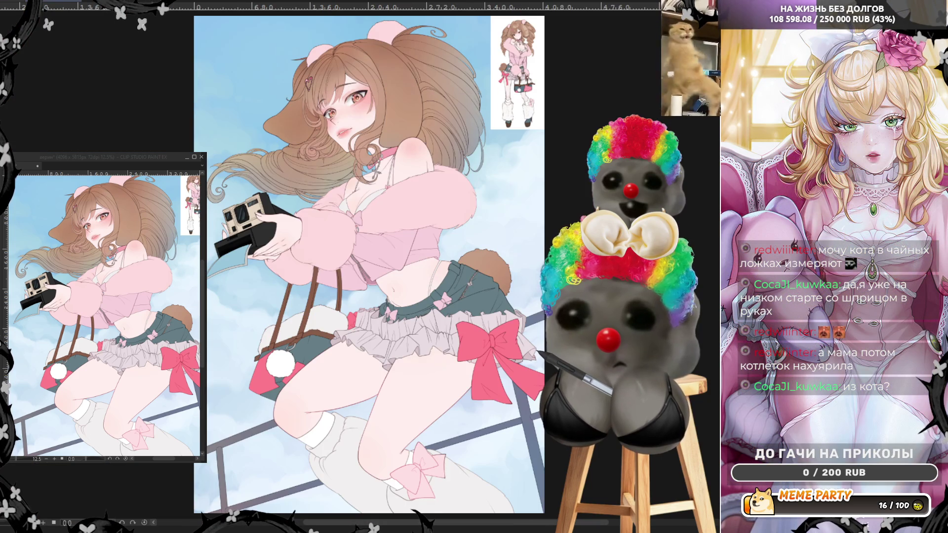
In a widened, rotated eye close-up, darken the inner corner and upper-lid line
key(ctrl+Tab)
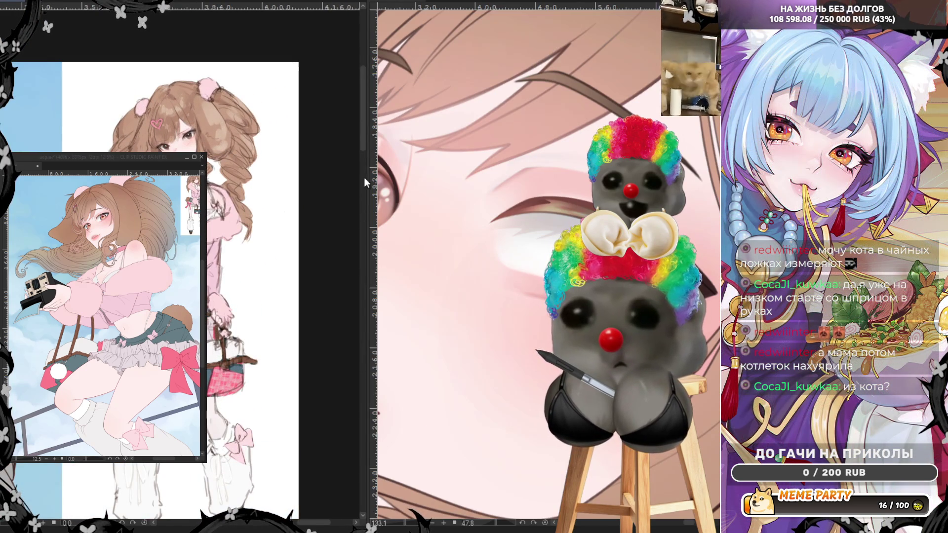
drag(365, 183, 105, 183)
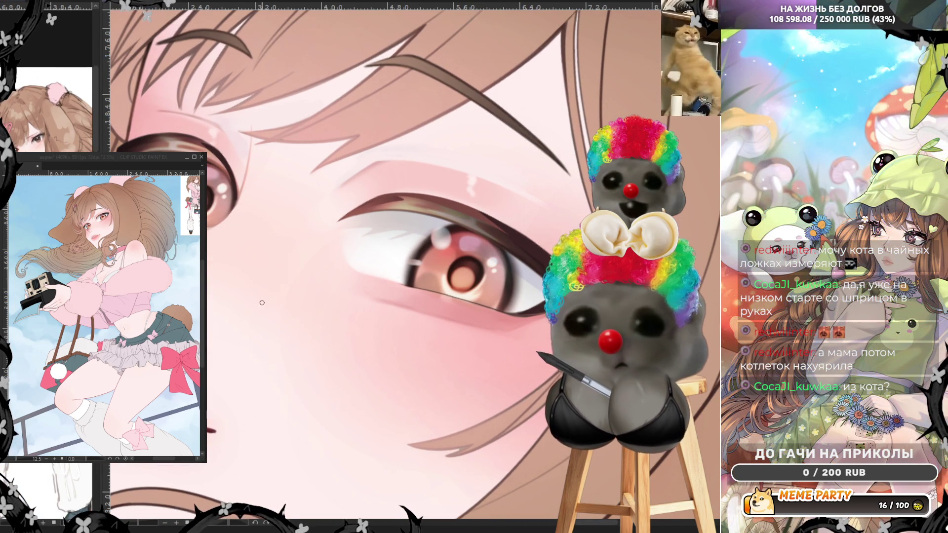
drag(232, 526, 221, 526)
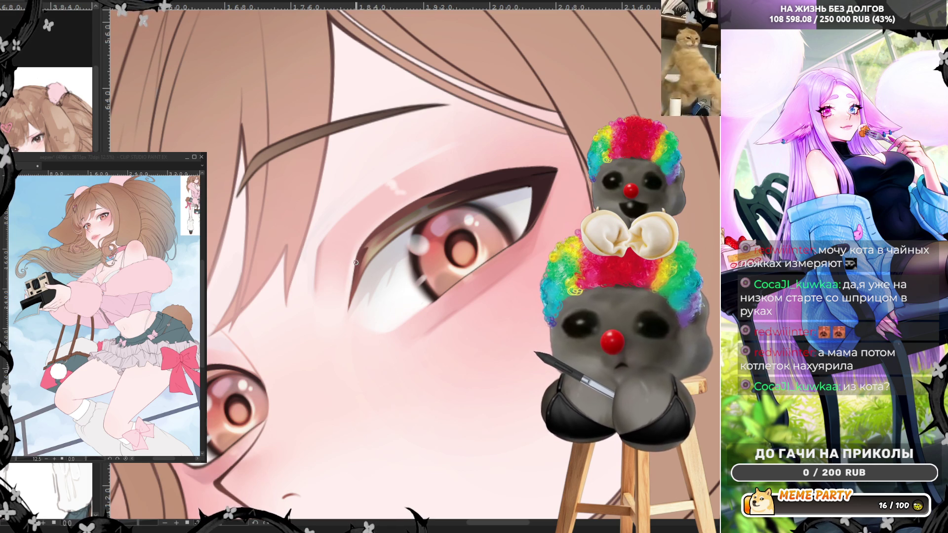
mouse_move(353, 275)
mouse_down()
mouse_move(347, 332)
mouse_move(355, 282)
mouse_move(399, 220)
mouse_move(358, 263)
mouse_move(402, 213)
mouse_move(366, 265)
mouse_move(418, 220)
mouse_up()
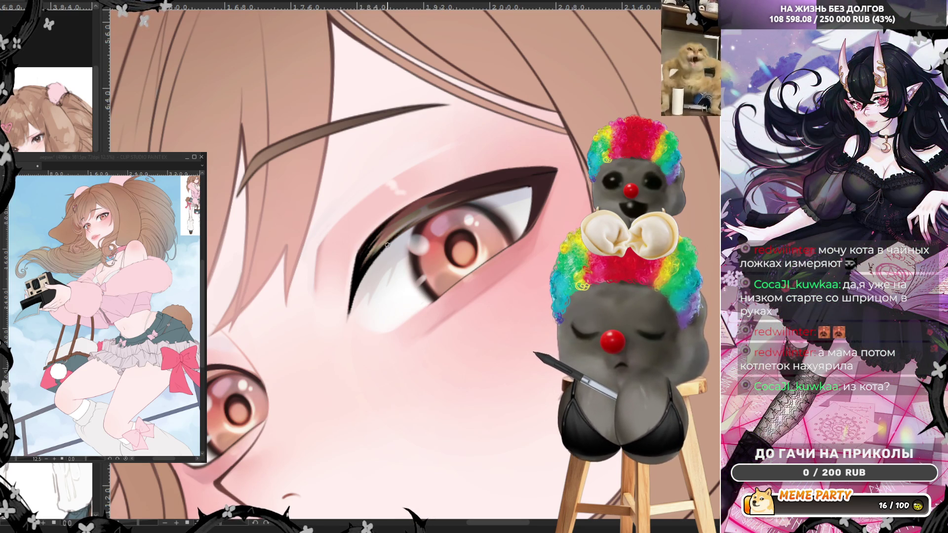
drag(375, 260, 439, 209)
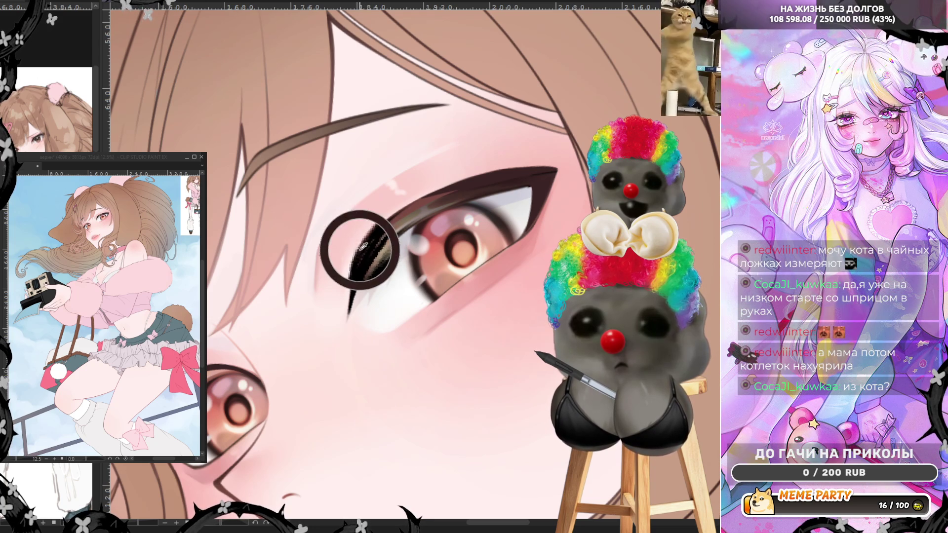
Thicken and darken the upper eyelid line out to the outer corner, then fit the canvas to the window
drag(366, 252, 398, 219)
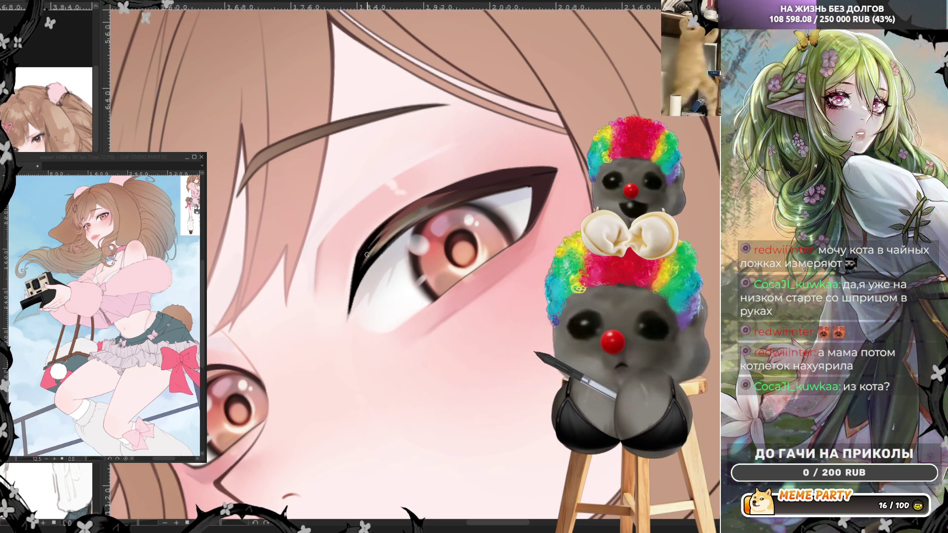
drag(393, 224, 434, 196)
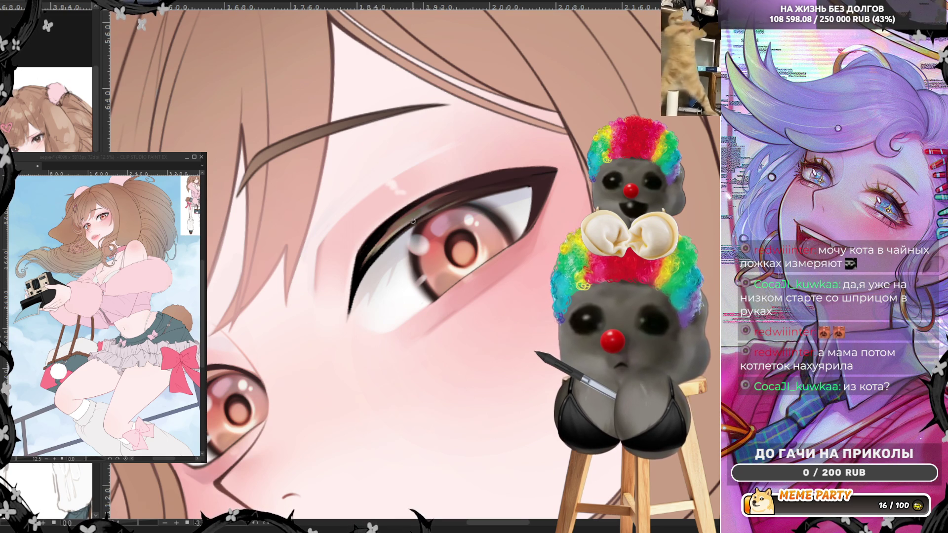
drag(371, 261, 452, 207)
drag(376, 256, 494, 194)
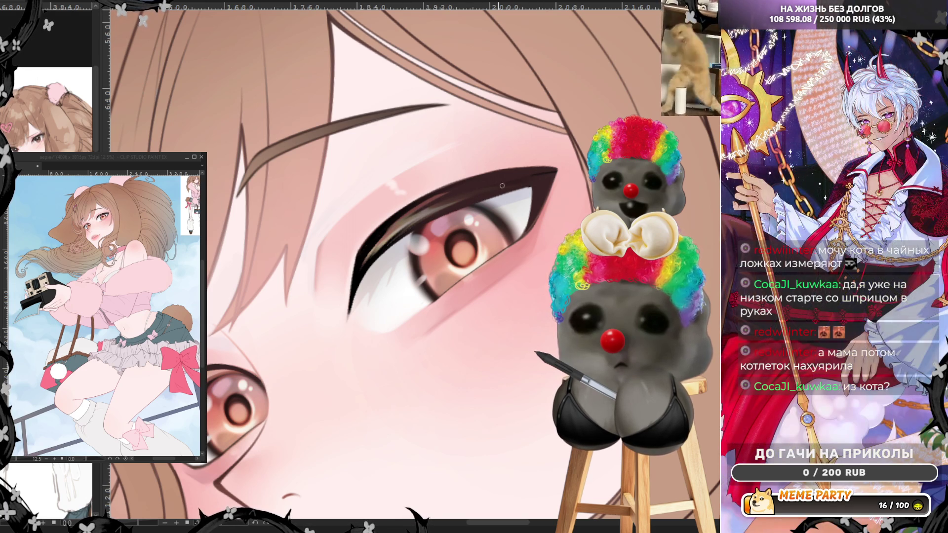
drag(463, 180, 541, 164)
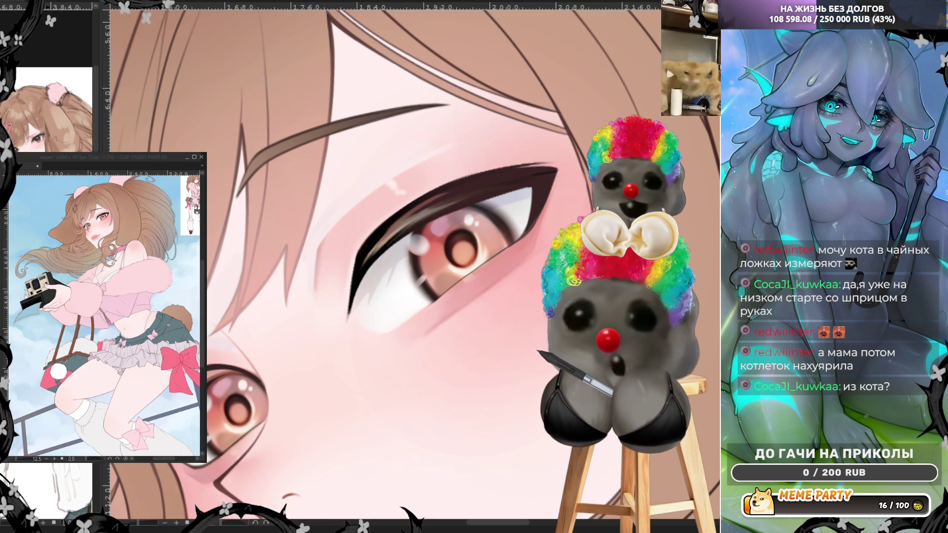
key(ctrl+0)
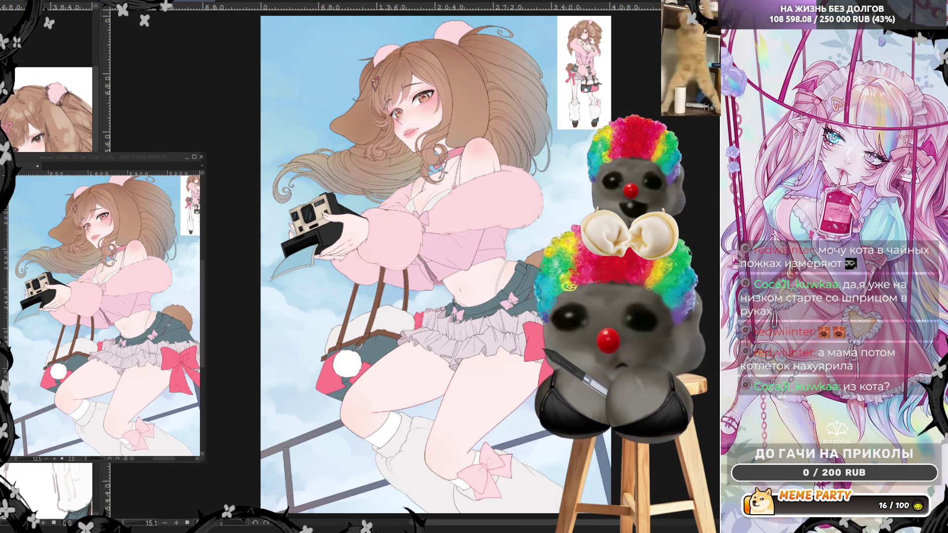
Zoom in on the eye and add a short lash at the lid's outer corner
scroll(411, 81, up, 5)
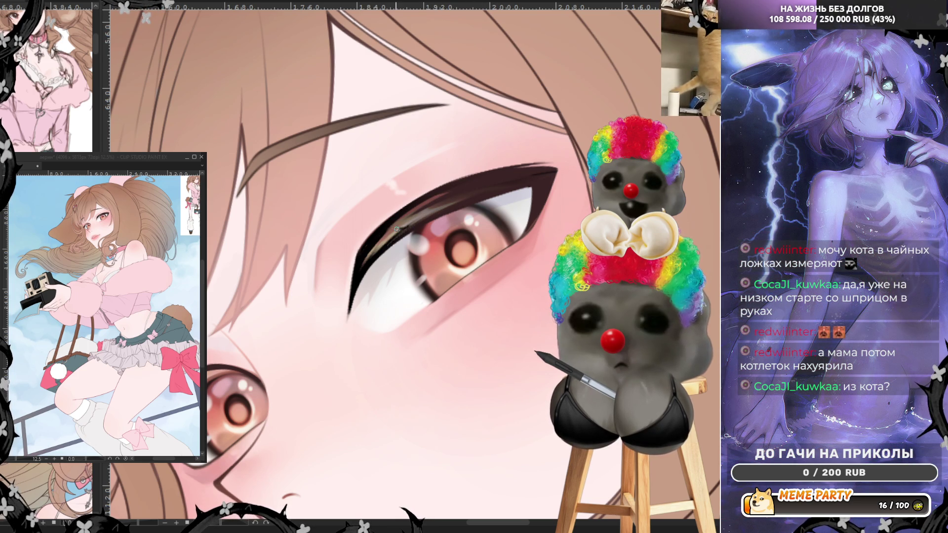
drag(388, 225, 369, 214)
Replace the test lash with two dark lash flicks above the outer lid corner, then mirror the view
key(ctrl+z)
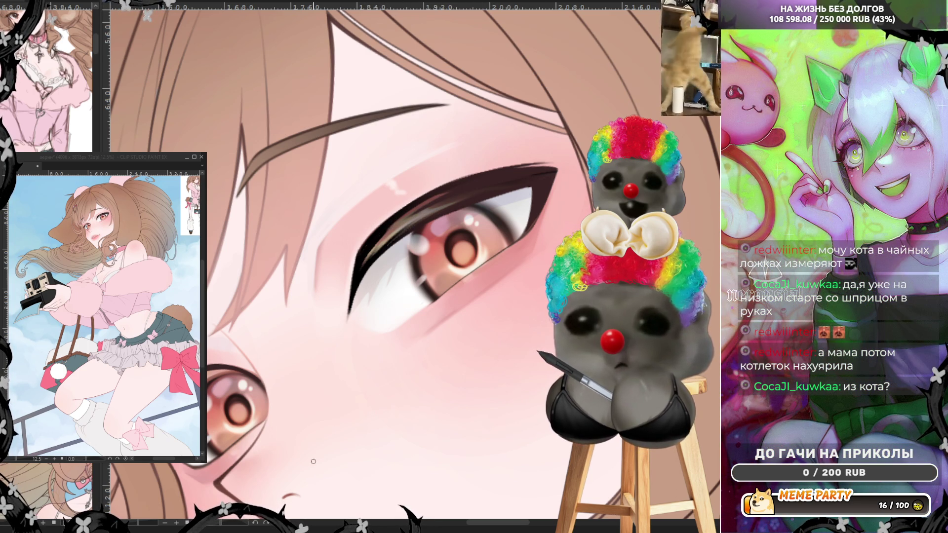
drag(230, 526, 227, 488)
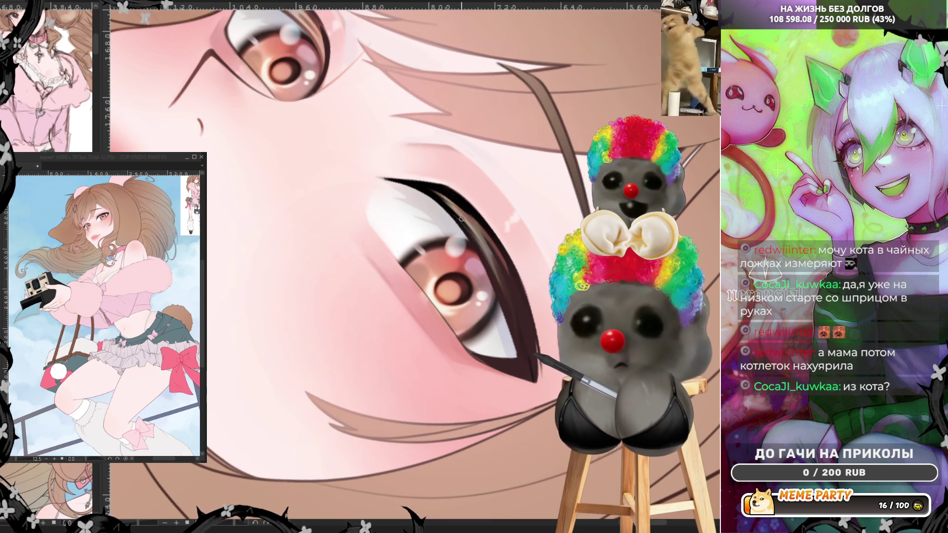
drag(457, 194, 465, 168)
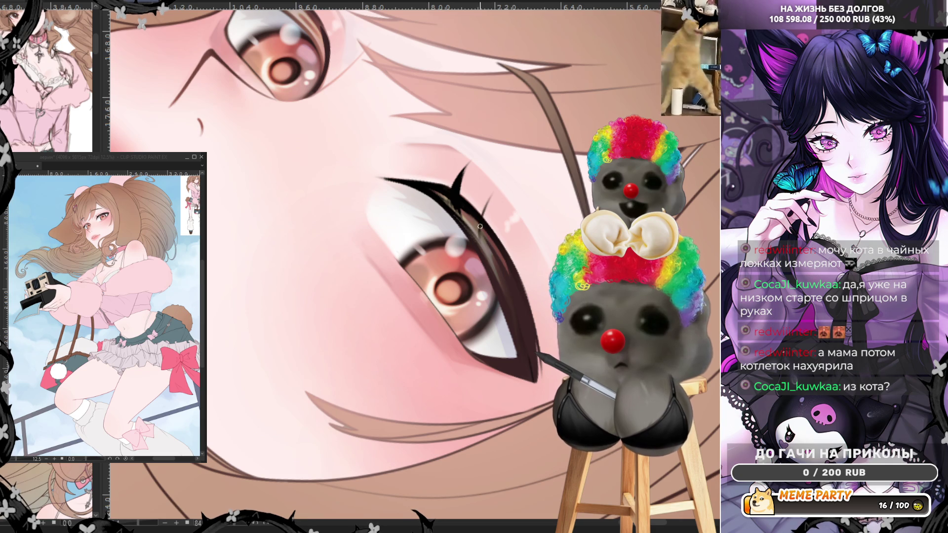
drag(475, 231, 492, 190)
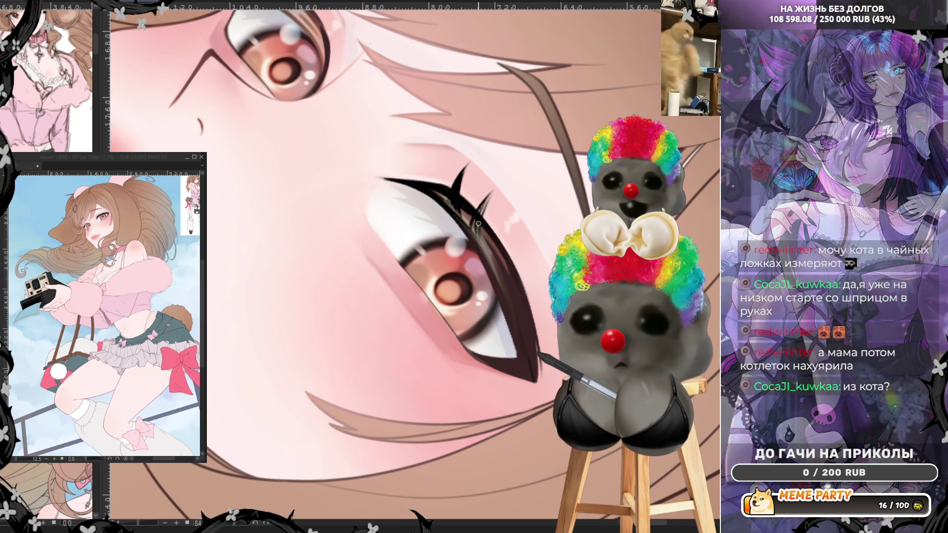
drag(478, 223, 492, 192)
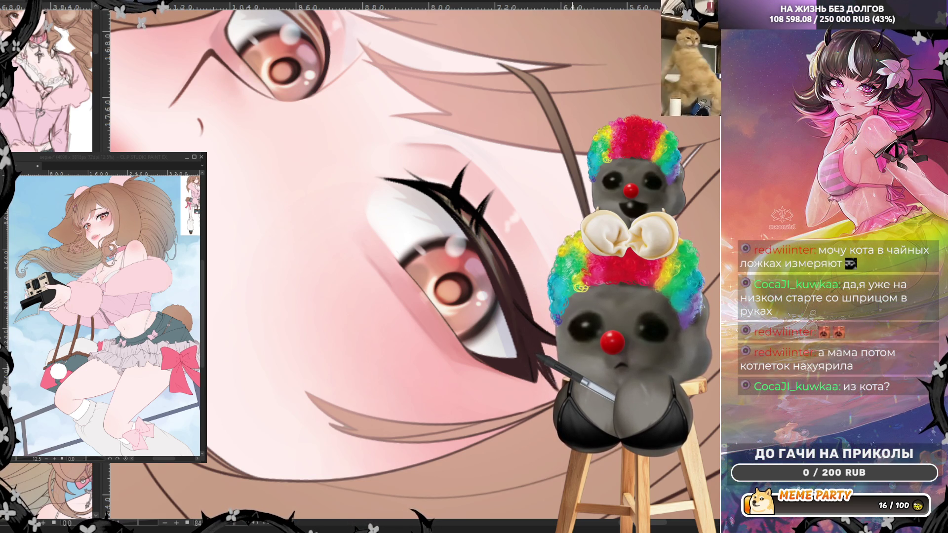
key(h)
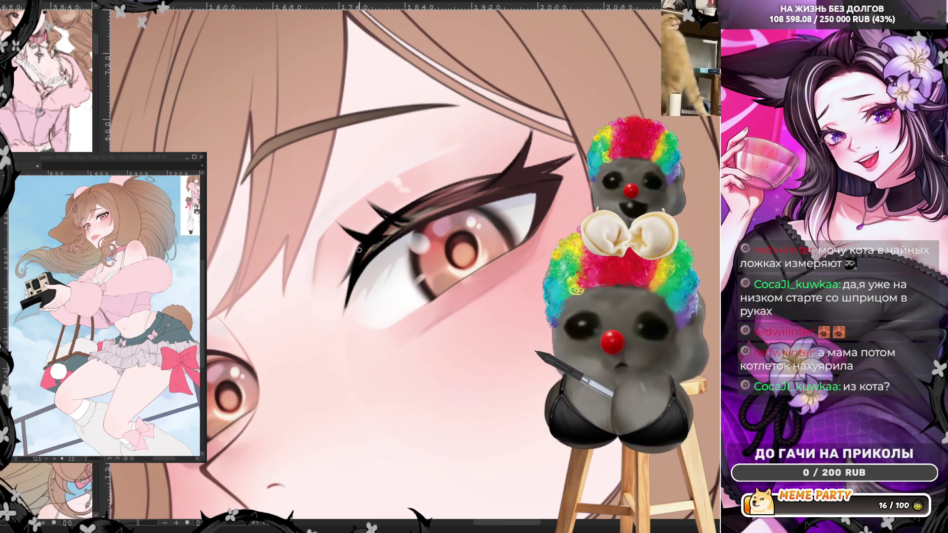
Lengthen and thicken the eyeliner tip and upper lash line toward the iris
drag(371, 261, 341, 317)
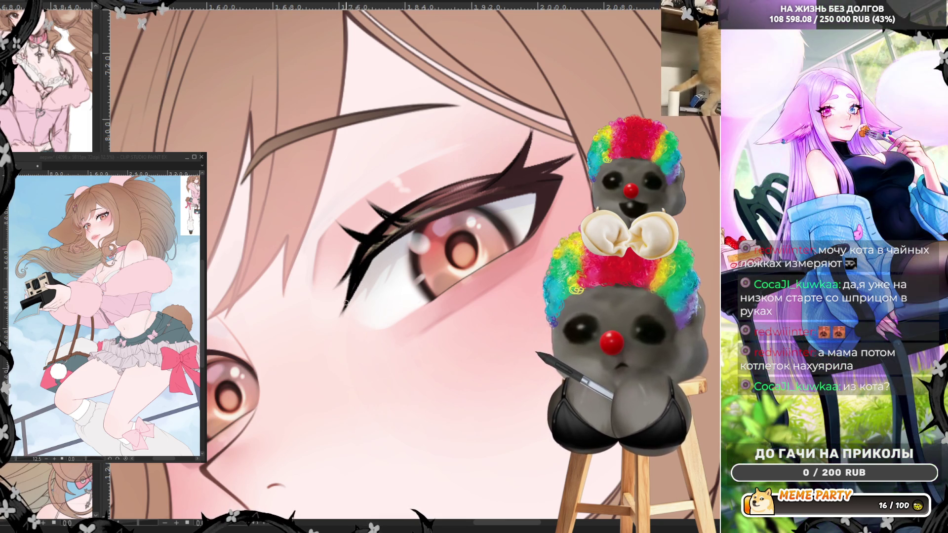
drag(357, 282, 338, 317)
mouse_move(352, 266)
mouse_down()
mouse_move(341, 309)
mouse_move(395, 242)
mouse_up()
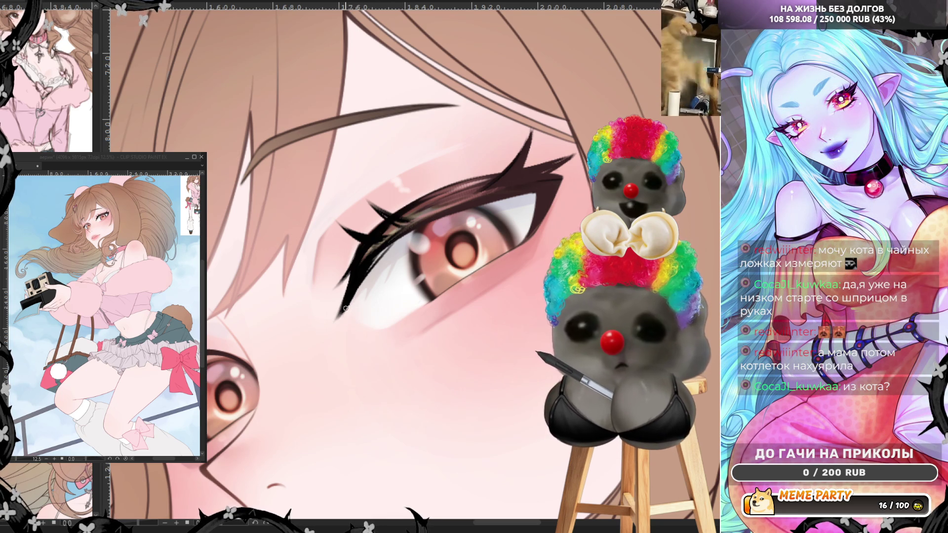
drag(356, 292, 418, 226)
mouse_move(361, 276)
mouse_down()
mouse_move(398, 239)
mouse_move(449, 216)
mouse_up()
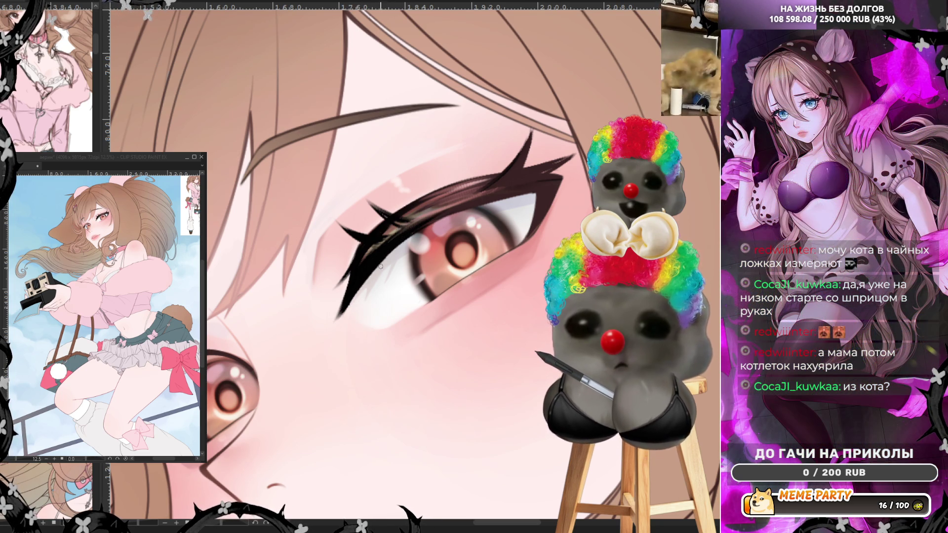
drag(360, 286, 457, 211)
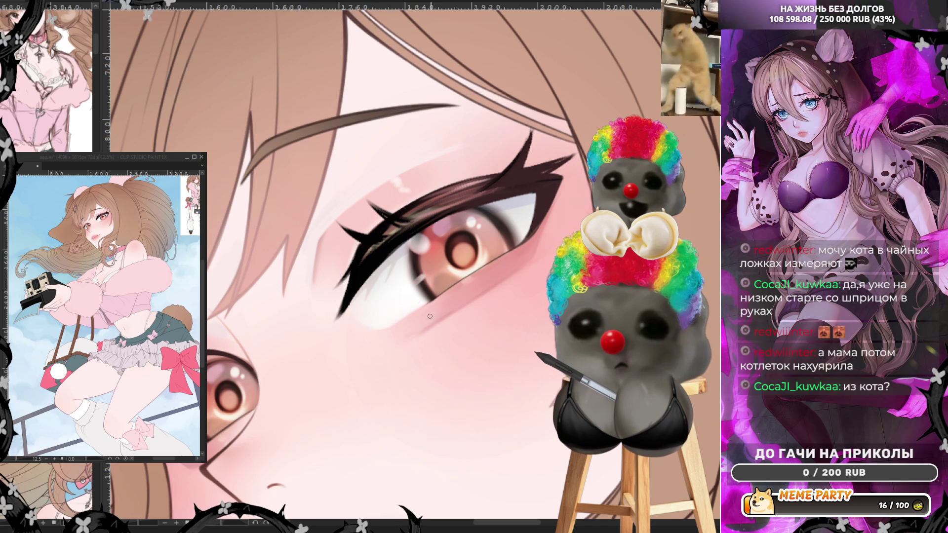
Darken the lower lash line below the iris and add short lashes beneath it
drag(410, 315, 500, 262)
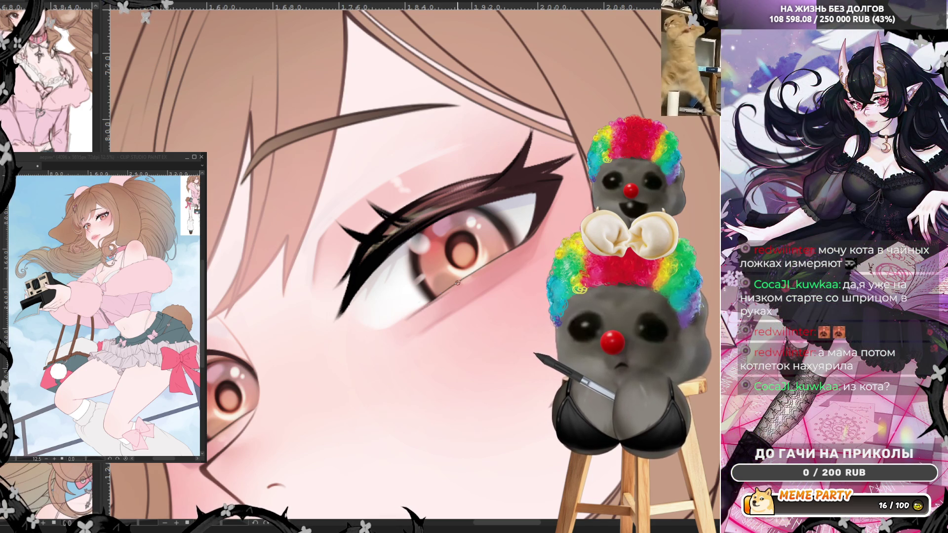
drag(422, 308, 500, 255)
drag(459, 283, 502, 253)
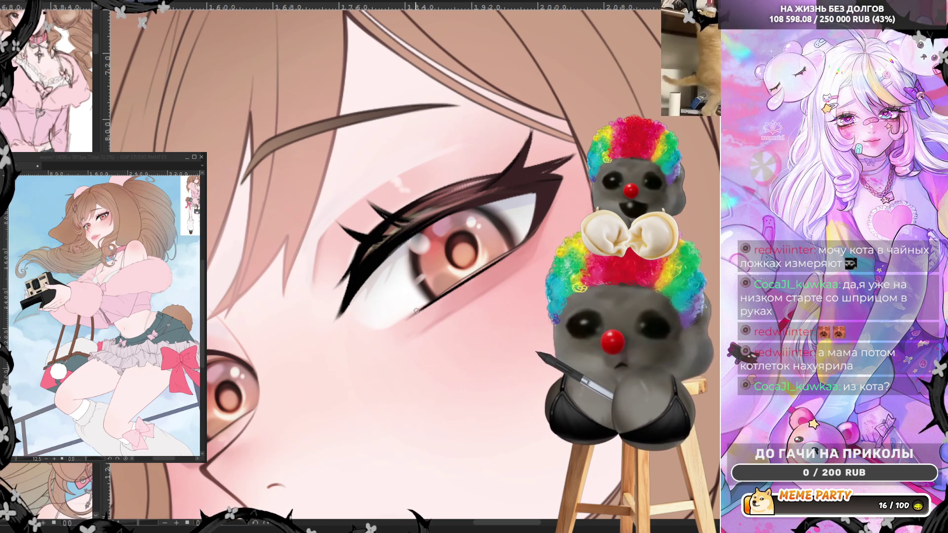
mouse_move(397, 322)
mouse_down()
mouse_move(423, 307)
mouse_move(393, 324)
mouse_move(379, 345)
mouse_move(399, 328)
mouse_up()
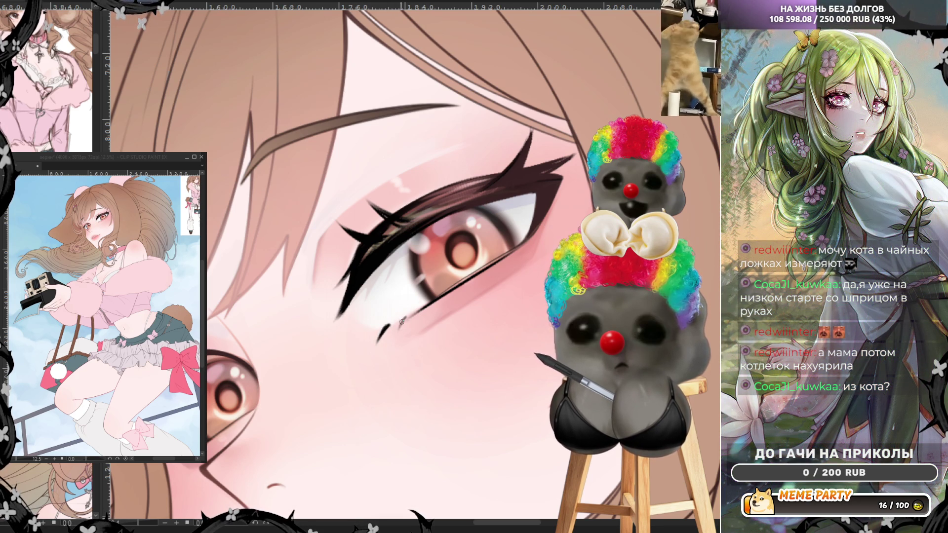
drag(384, 324, 372, 337)
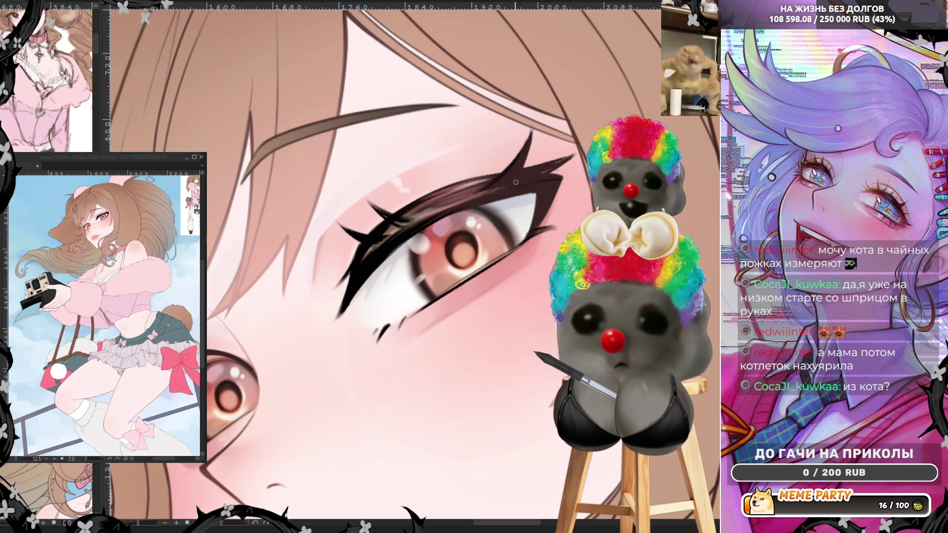
Draw three thin eyelashes rising from the upper lid
drag(459, 193, 477, 151)
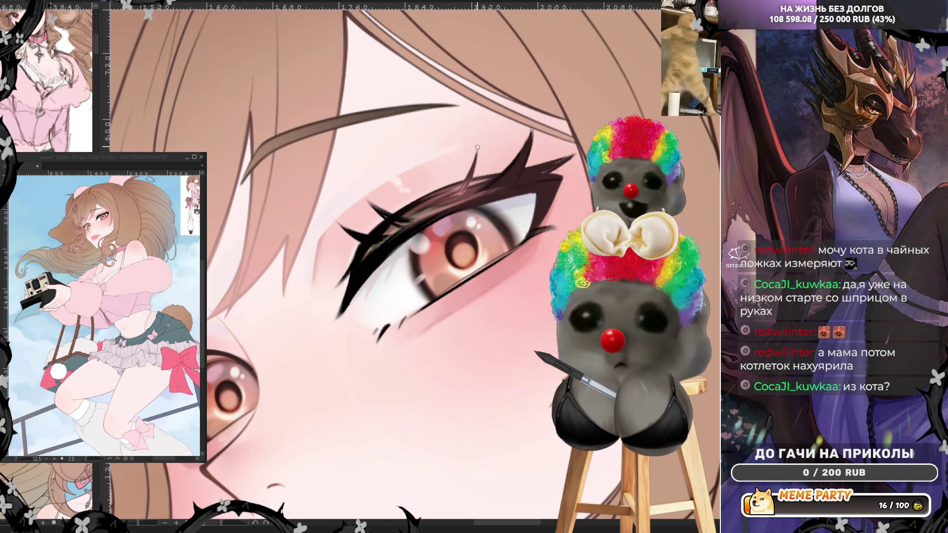
drag(433, 200, 444, 164)
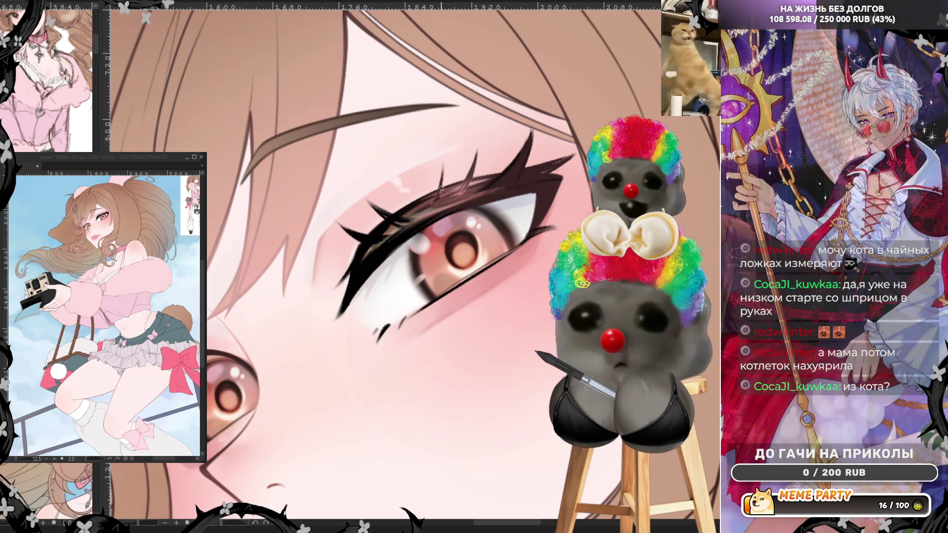
drag(436, 202, 446, 160)
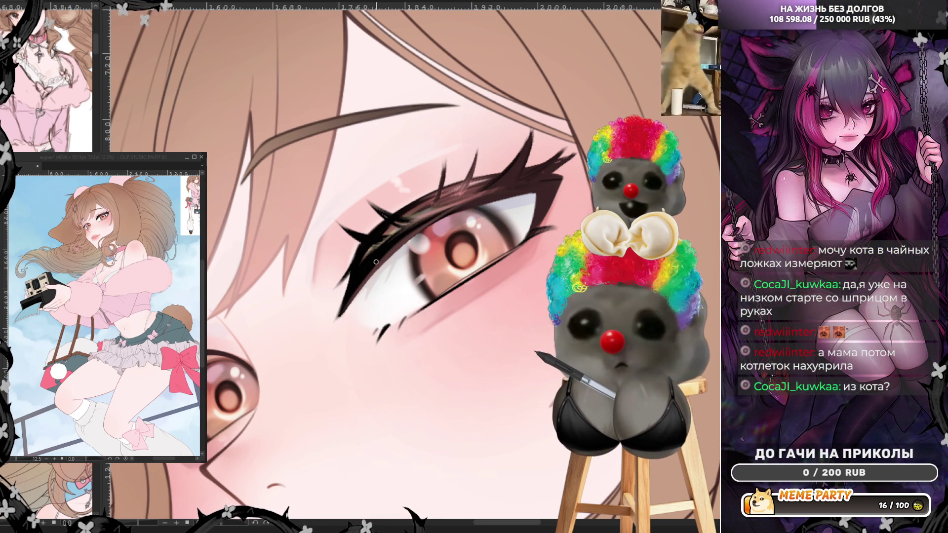
scroll(464, 169, down, 3)
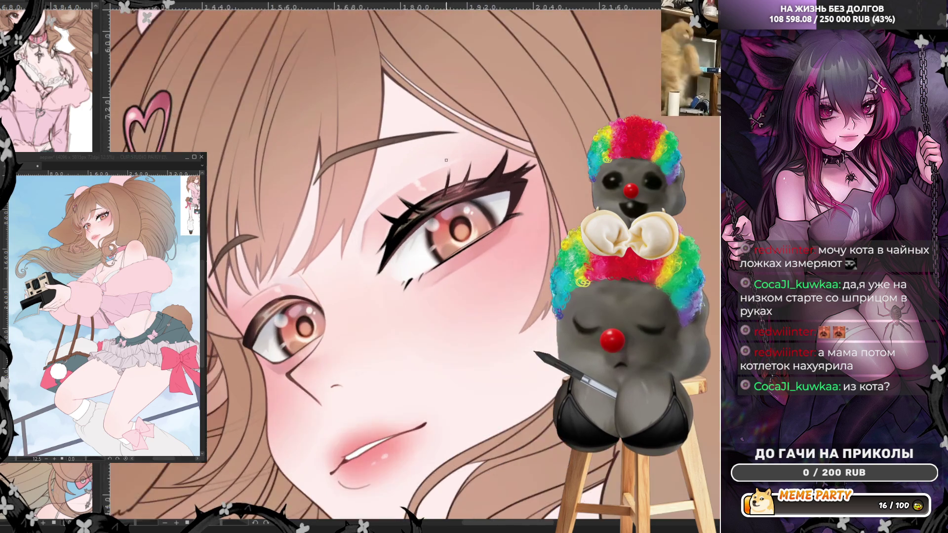
scroll(273, 209, up, 3)
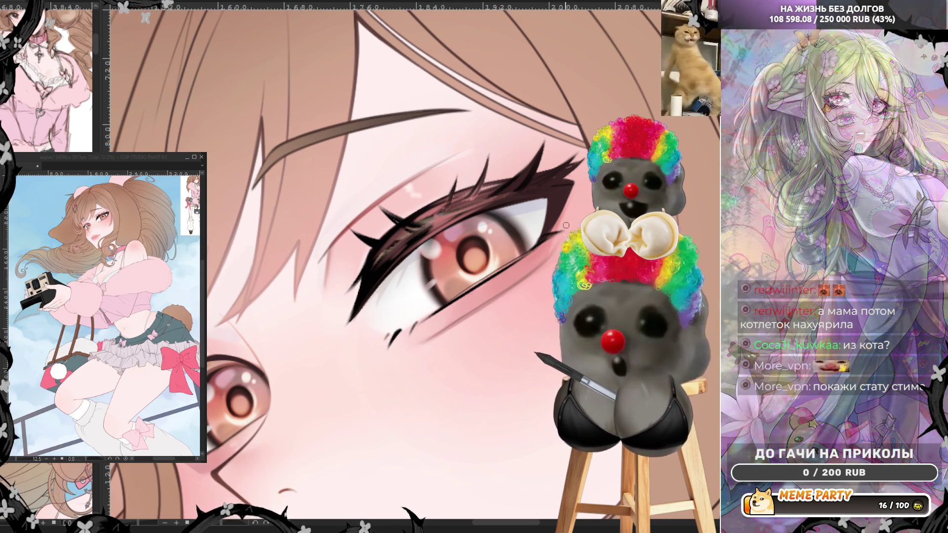
key(h)
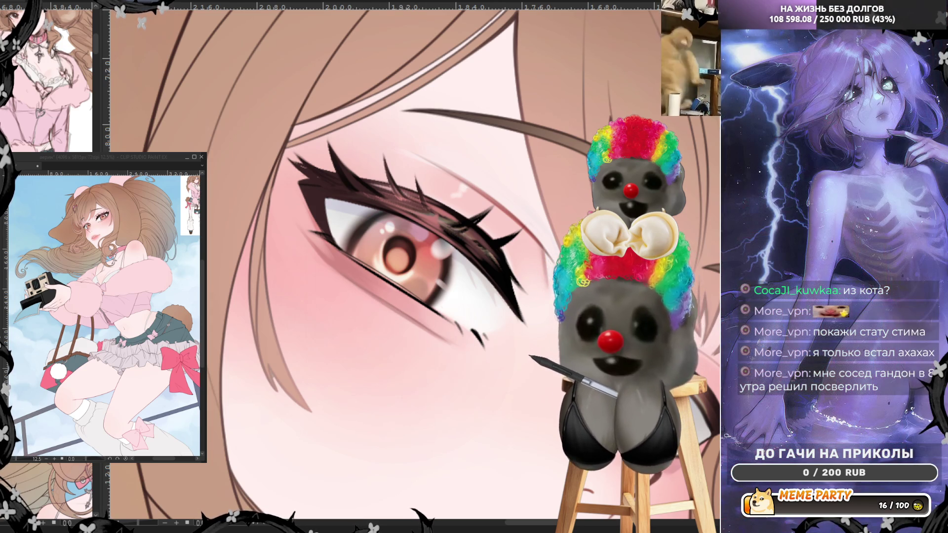
key(h)
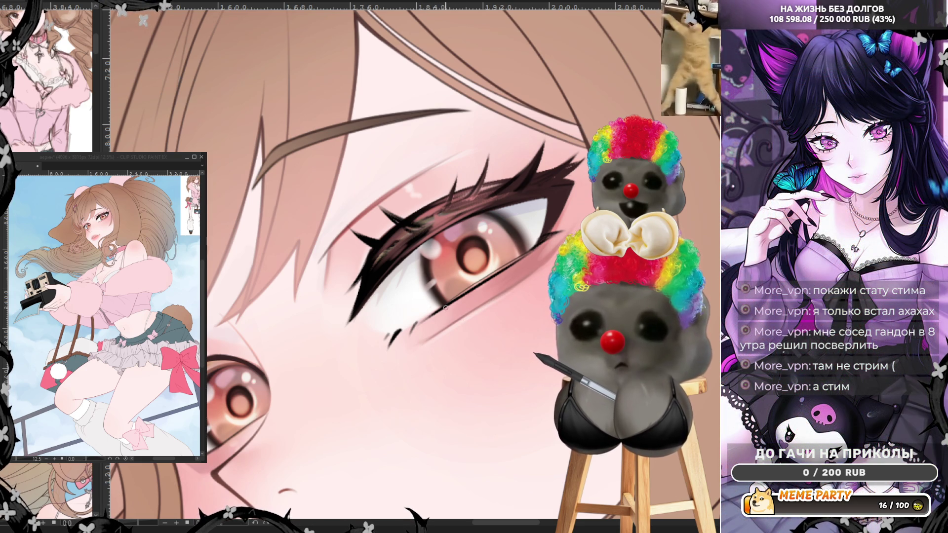
scroll(479, 252, down, 5)
scroll(440, 219, up, 3)
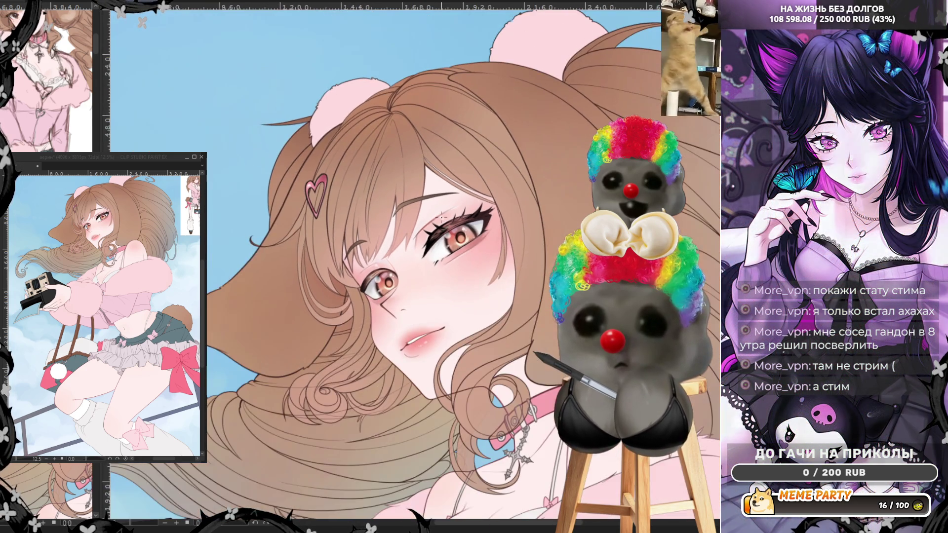
scroll(440, 219, up, 3)
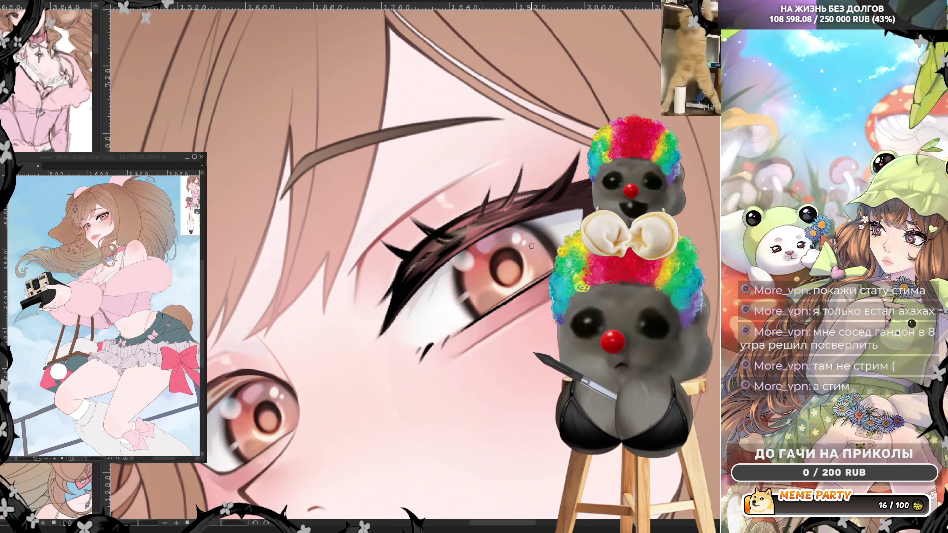
scroll(522, 239, down, 5)
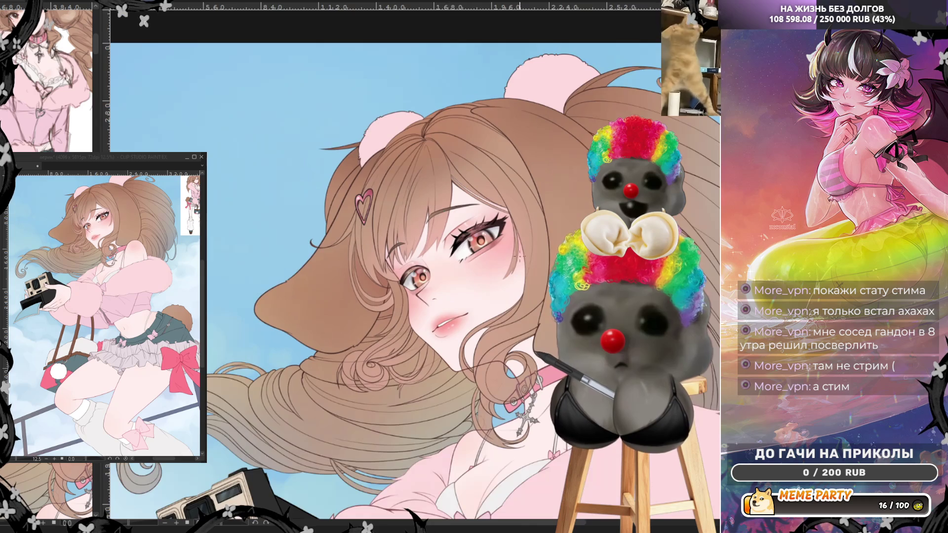
scroll(497, 242, up, 5)
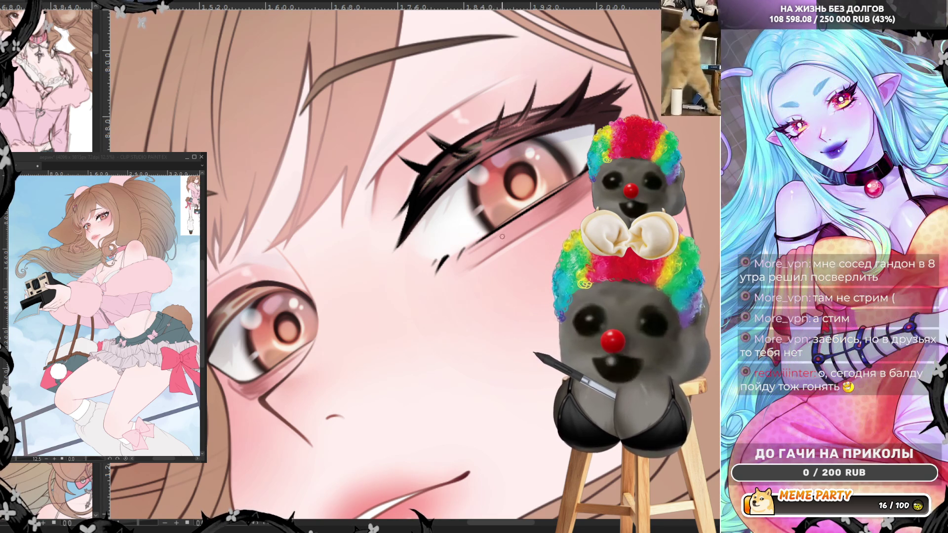
drag(489, 243, 575, 186)
Stroke once more along the lower eyelid to darken that line
drag(494, 238, 554, 199)
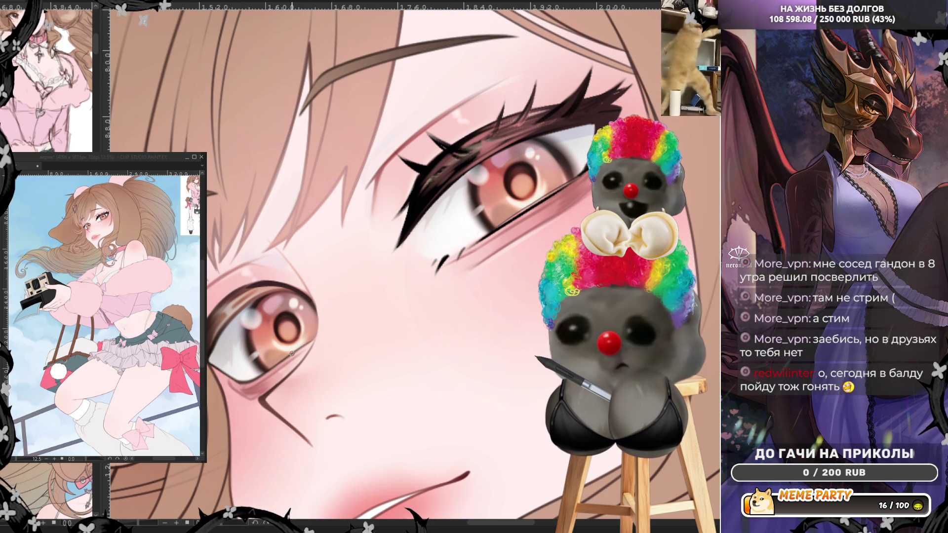
scroll(256, 356, down, 4)
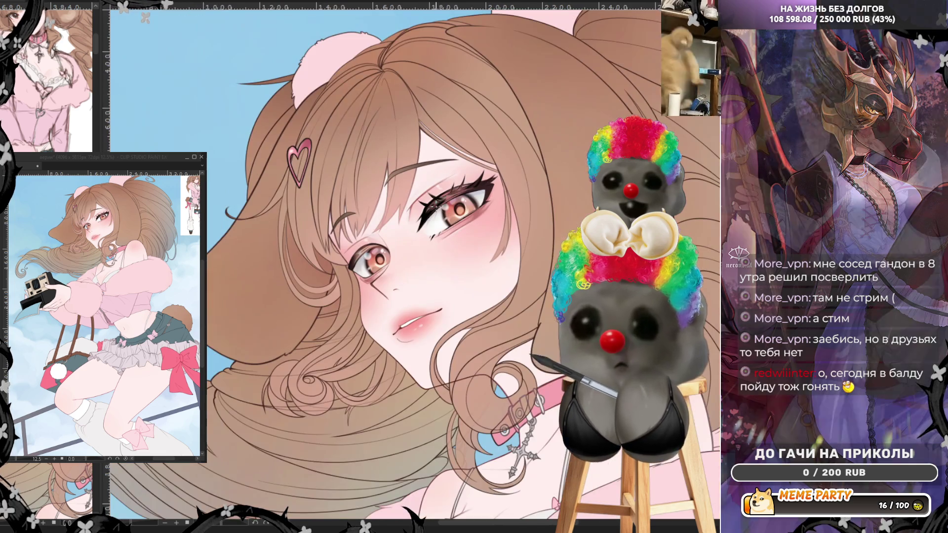
scroll(395, 229, up, 4)
scroll(395, 230, up, 2)
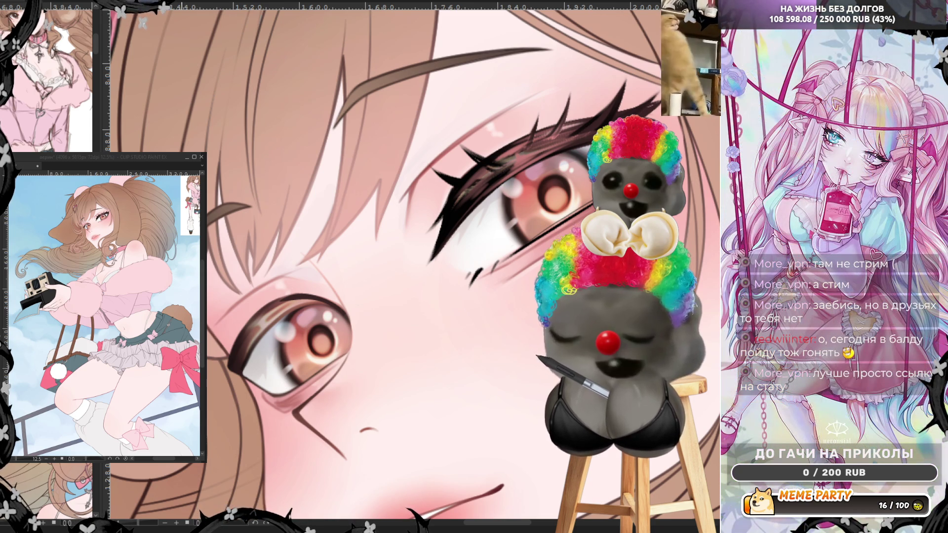
drag(236, 361, 214, 385)
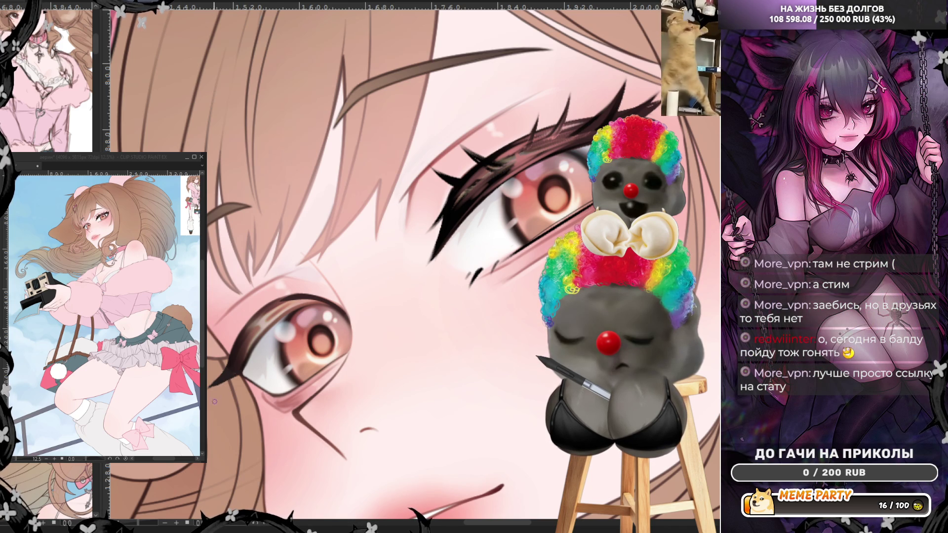
Thicken, darken and extend the left eye's eyeliner tail down-left, checking it in a mirrored view
key(h)
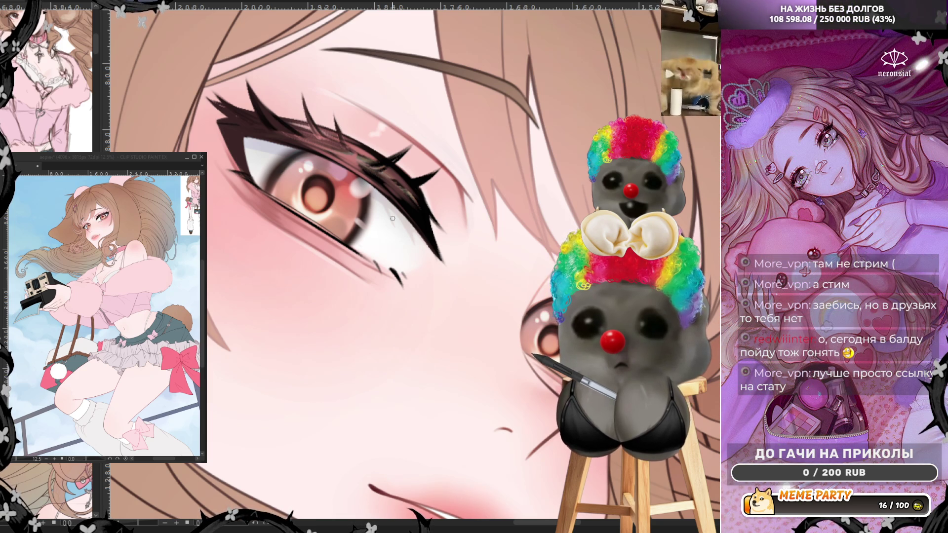
key(h)
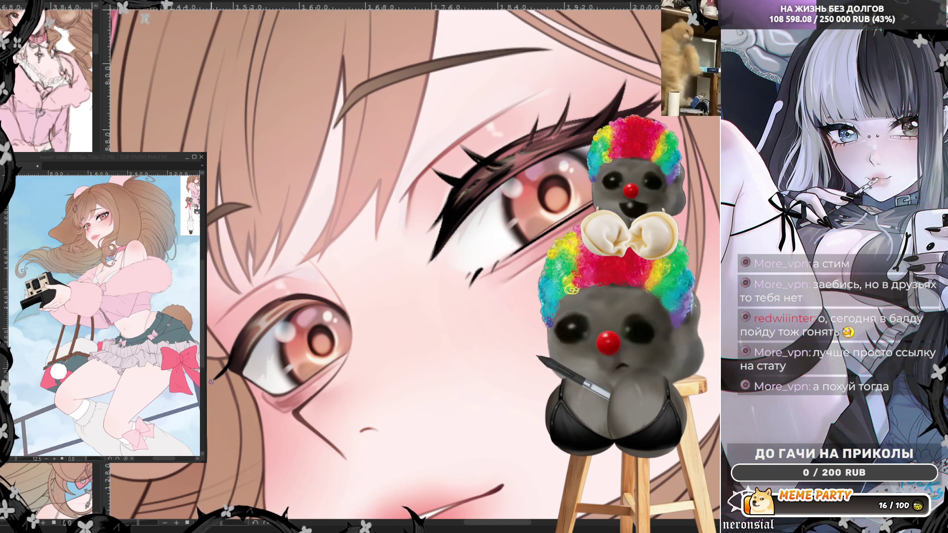
drag(211, 382, 235, 369)
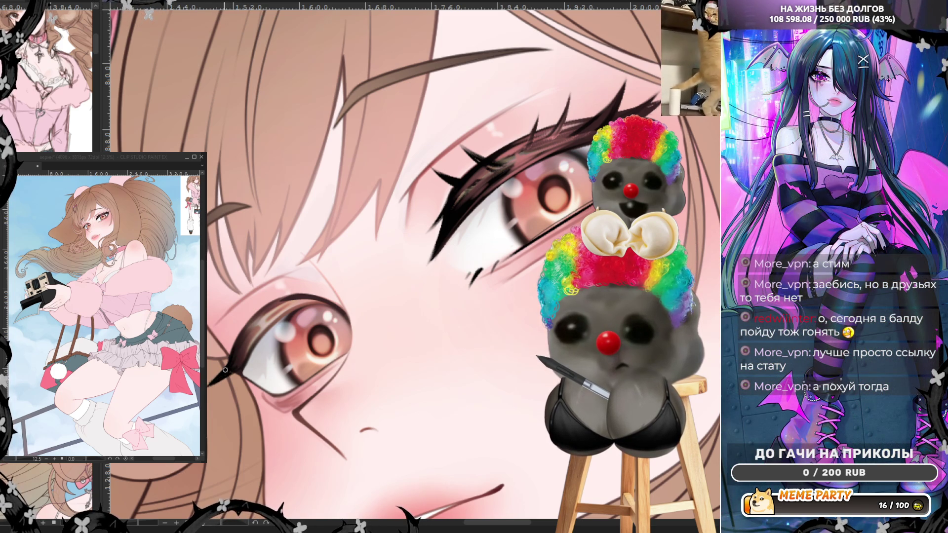
drag(228, 363, 211, 384)
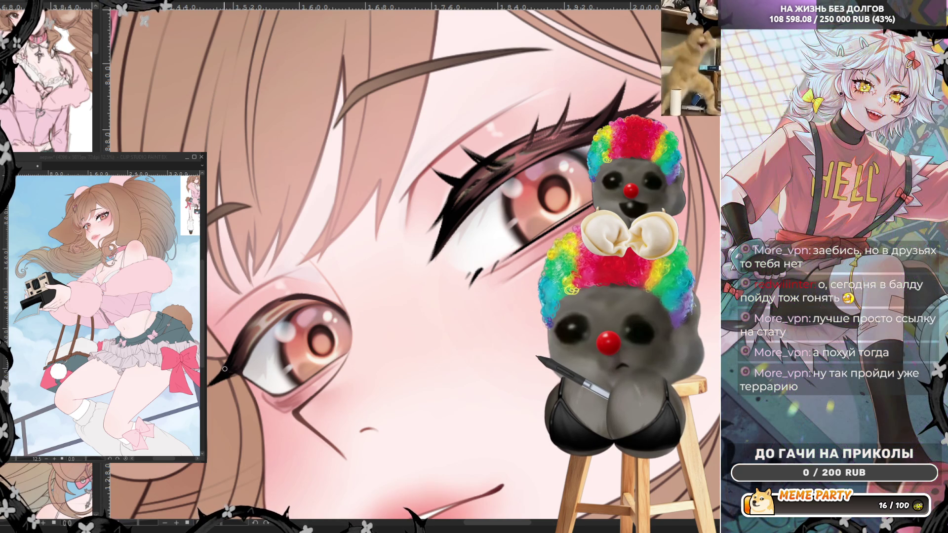
Mirror and tilt the canvas view to review the eyes and face from new angles
key(h)
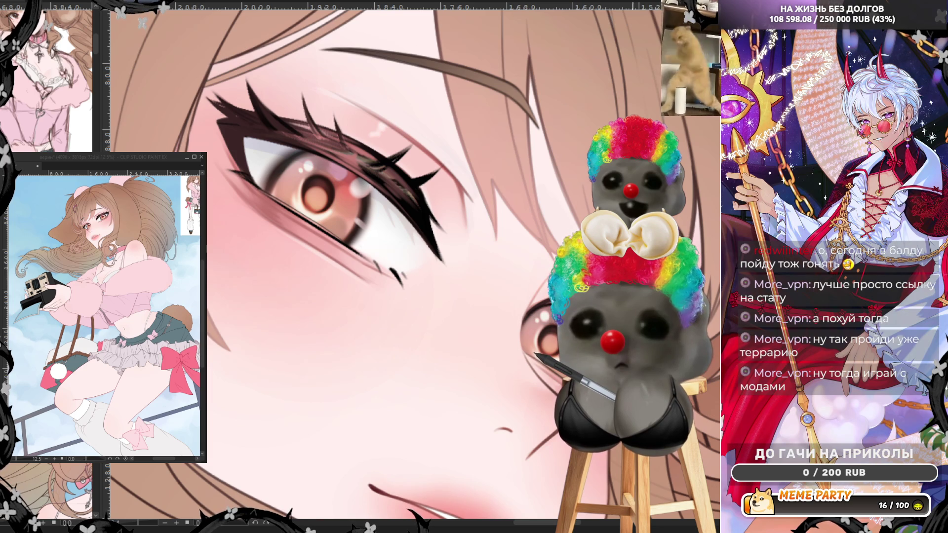
drag(226, 527, 572, 159)
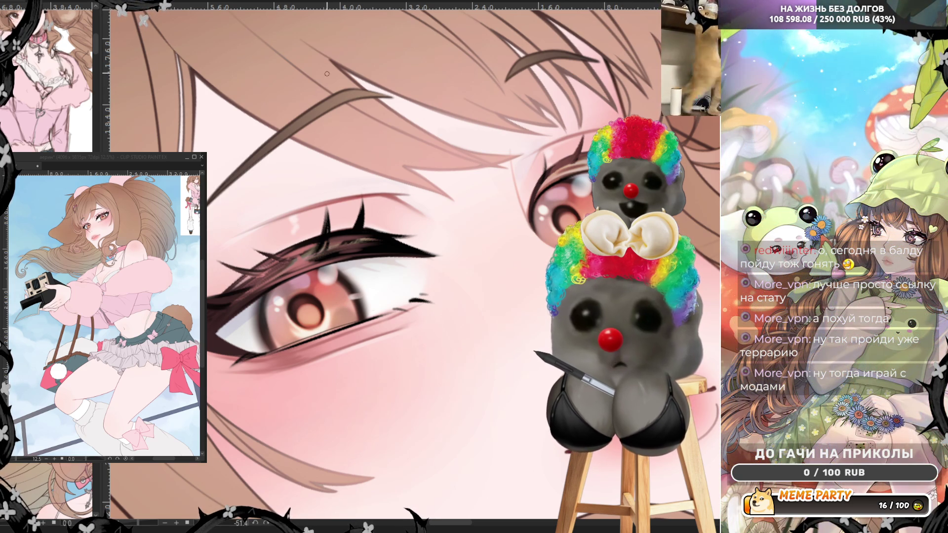
key(h)
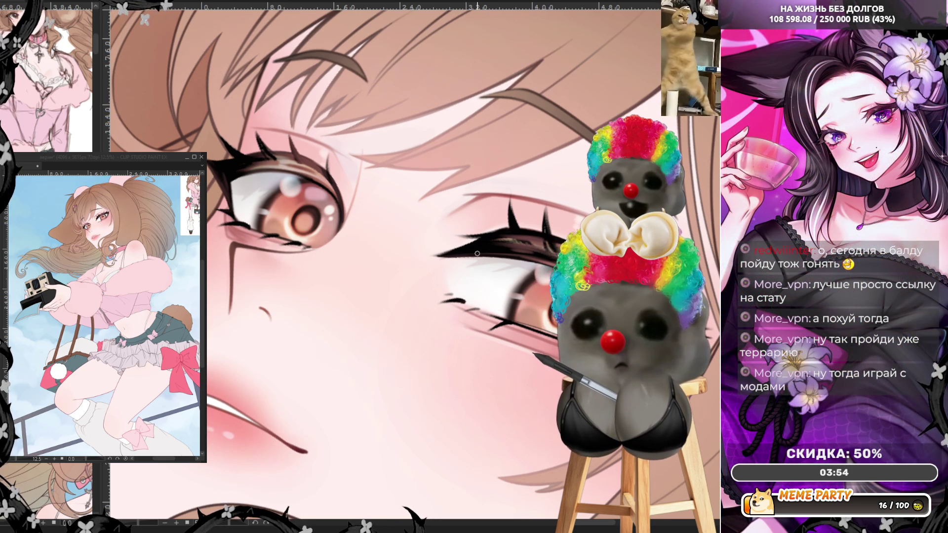
Stroke darker lashes onto the girl's second eye
drag(466, 259, 447, 261)
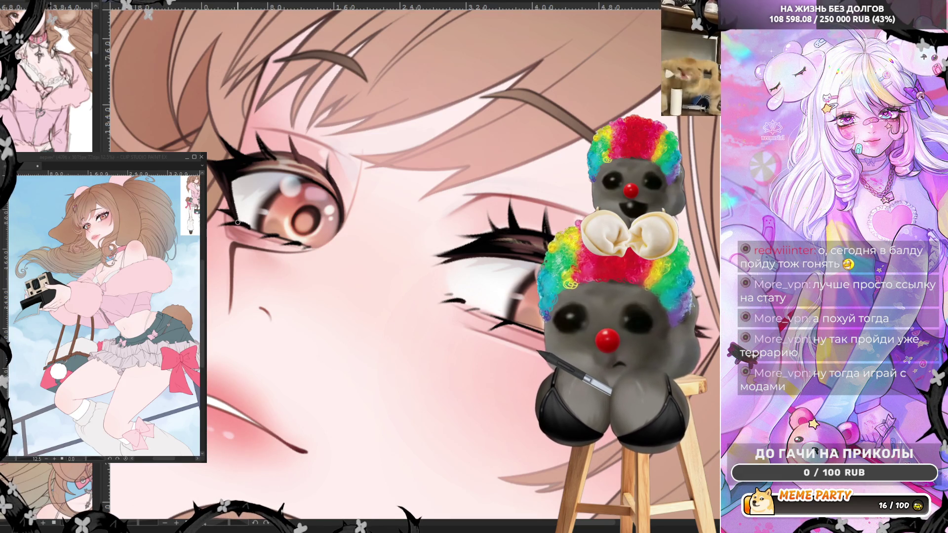
scroll(228, 196, down, 5)
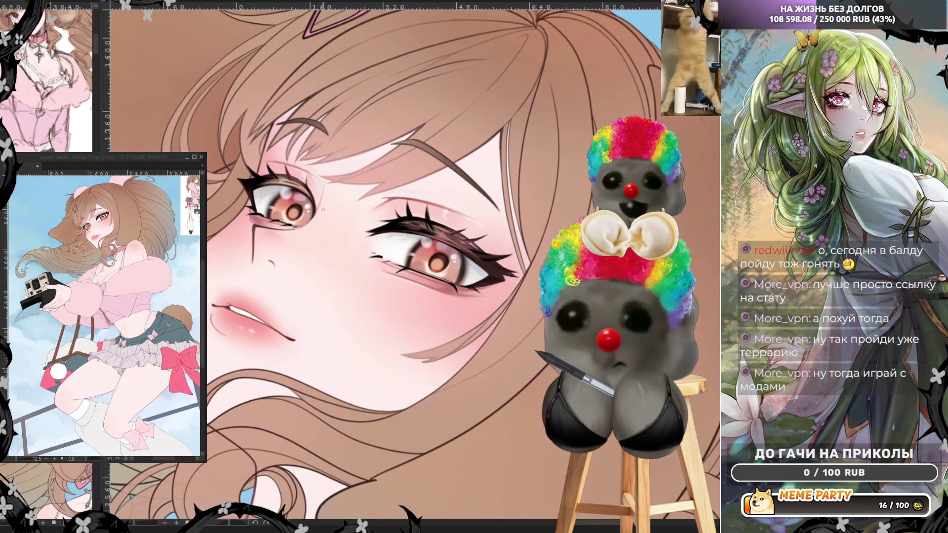
scroll(296, 230, up, 4)
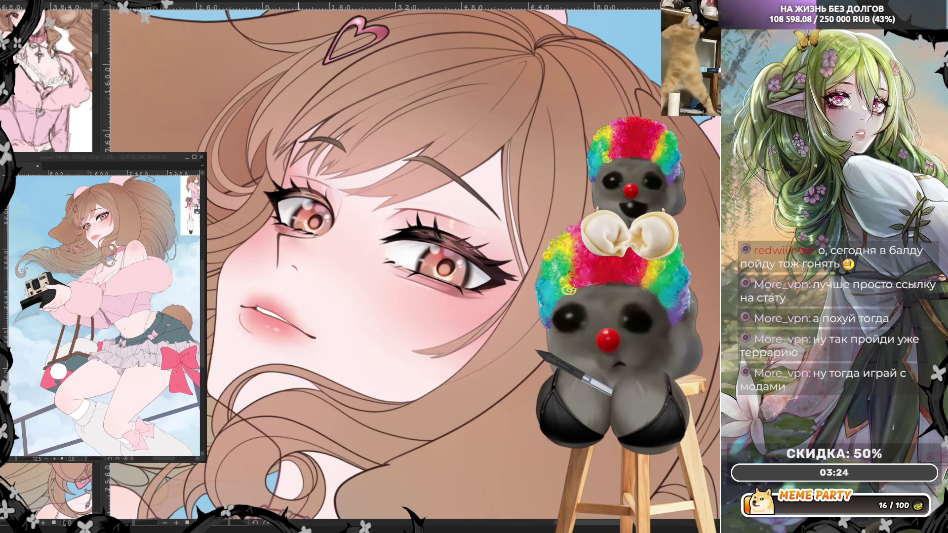
drag(375, 296, 442, 286)
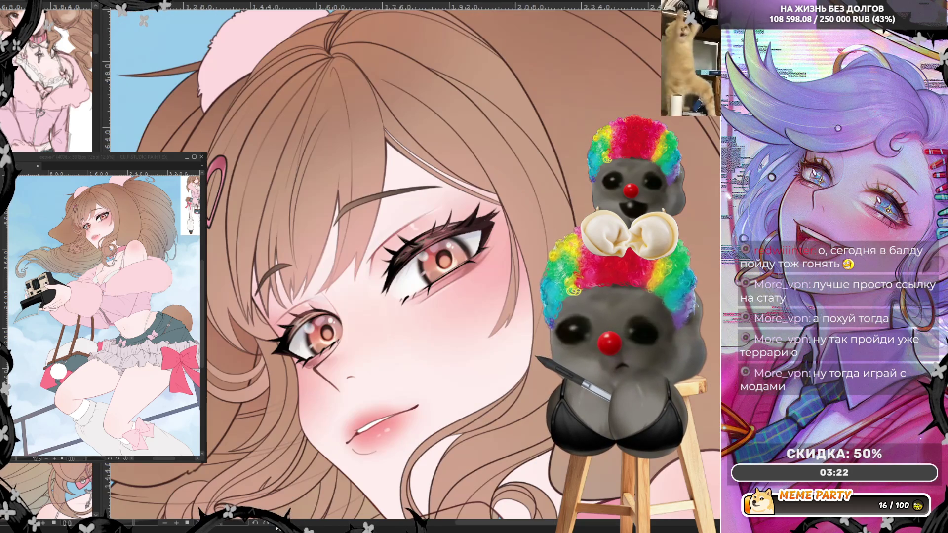
scroll(350, 296, up, 2)
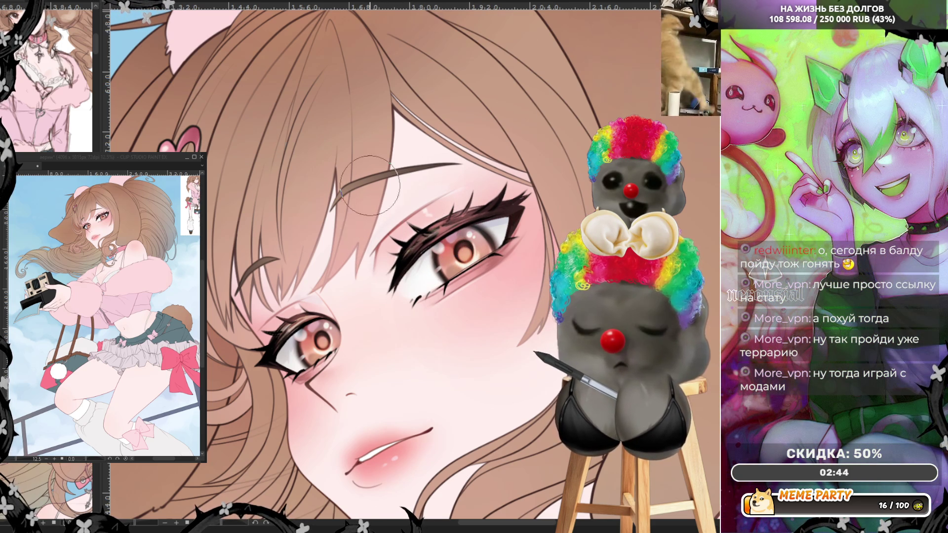
Flip the canvas view horizontally to check the larger eye's winged liner and lashes
key(h)
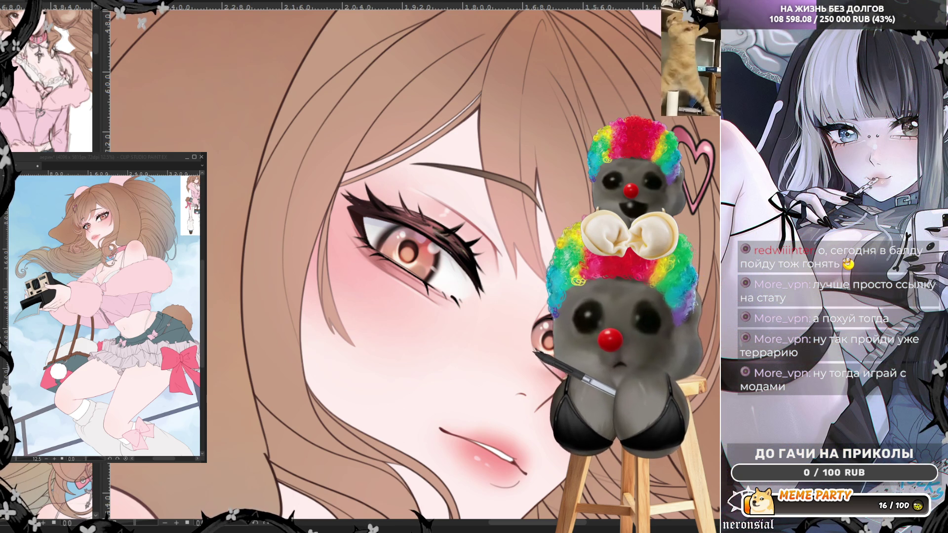
Flip the view back to normal to review the larger eye's black wing and lashes
key(h)
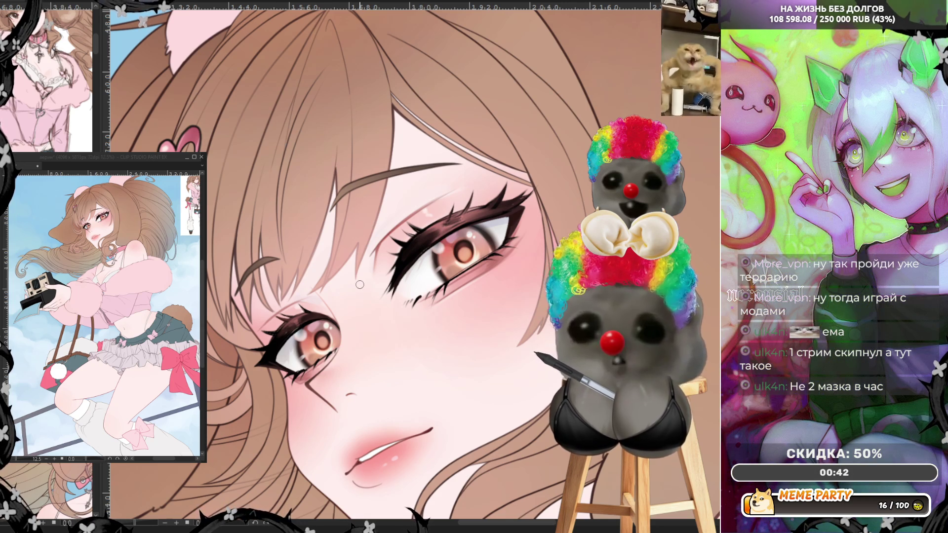
scroll(360, 285, down, 1)
scroll(343, 267, down, 4)
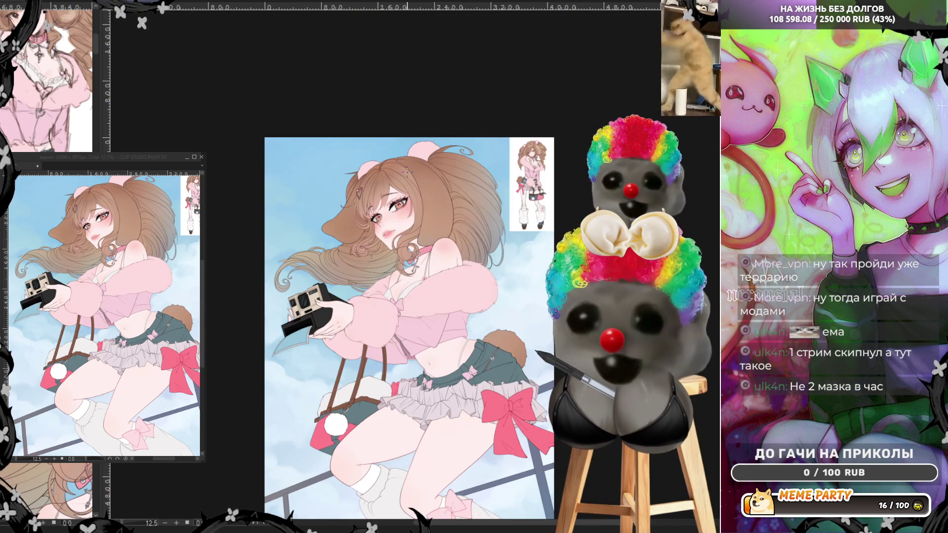
scroll(388, 211, up, 5)
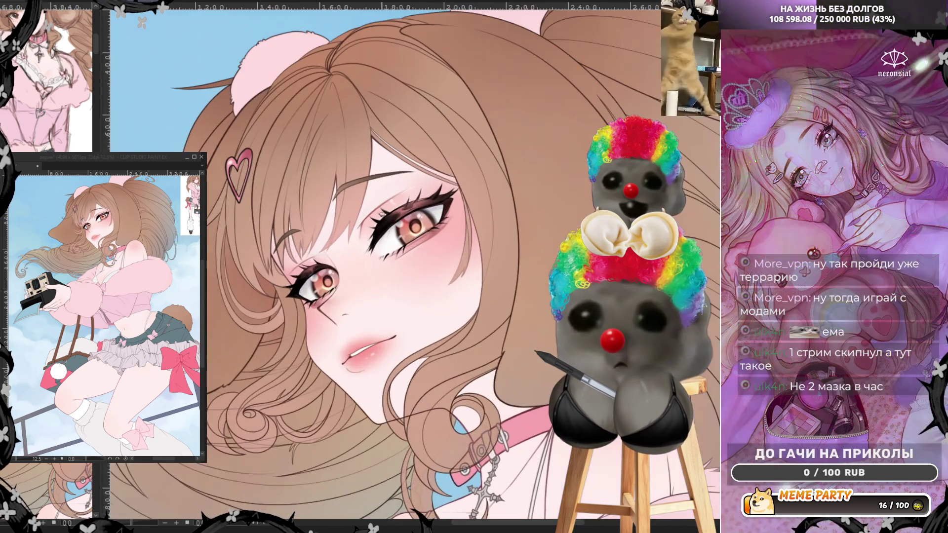
scroll(388, 211, up, 2)
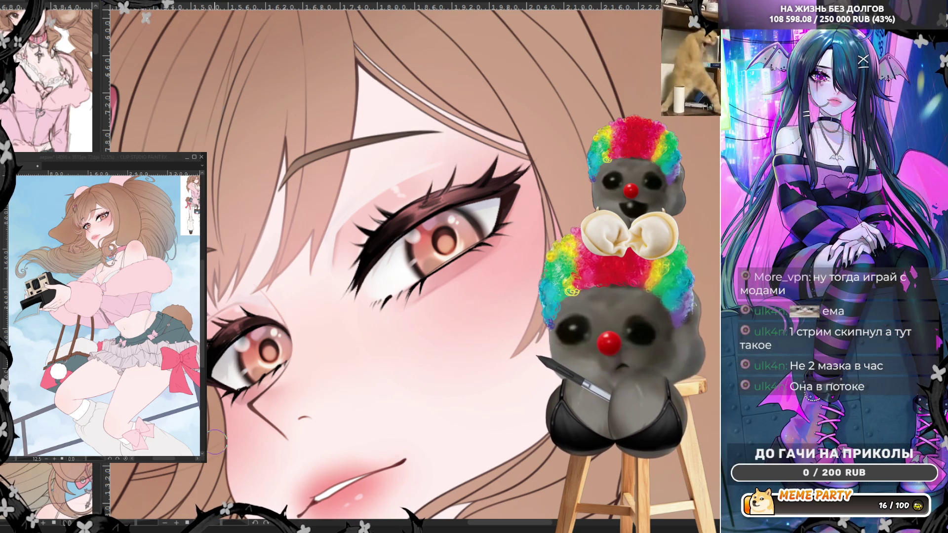
scroll(216, 441, down, 4)
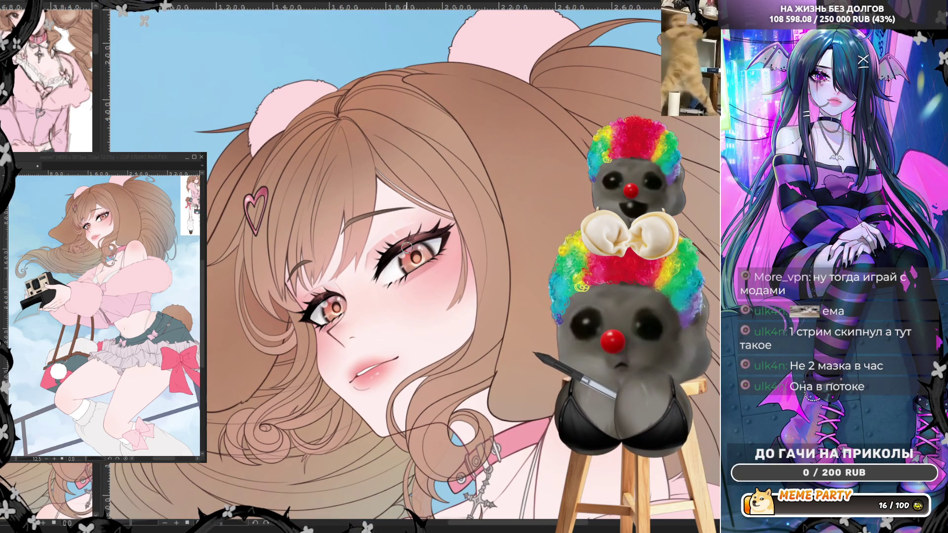
key(h)
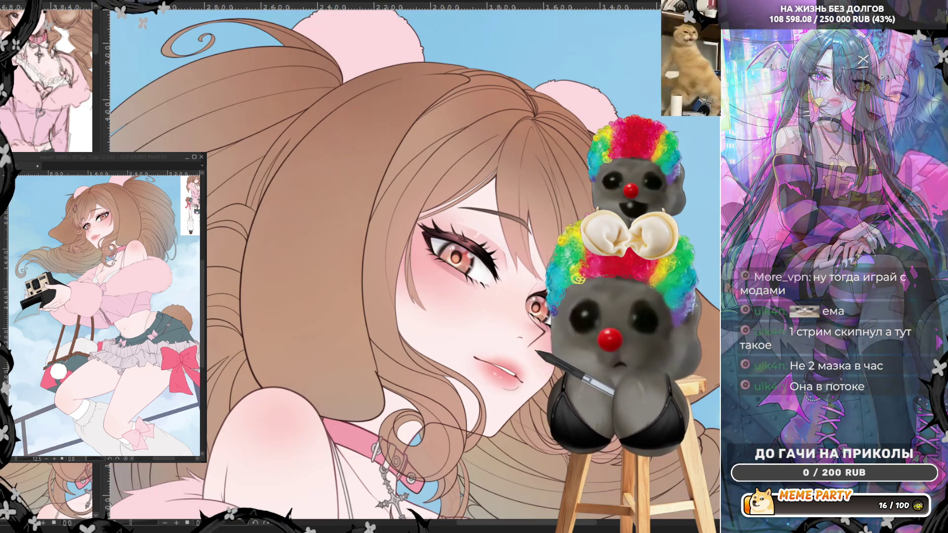
scroll(405, 244, down, 2)
scroll(457, 304, up, 5)
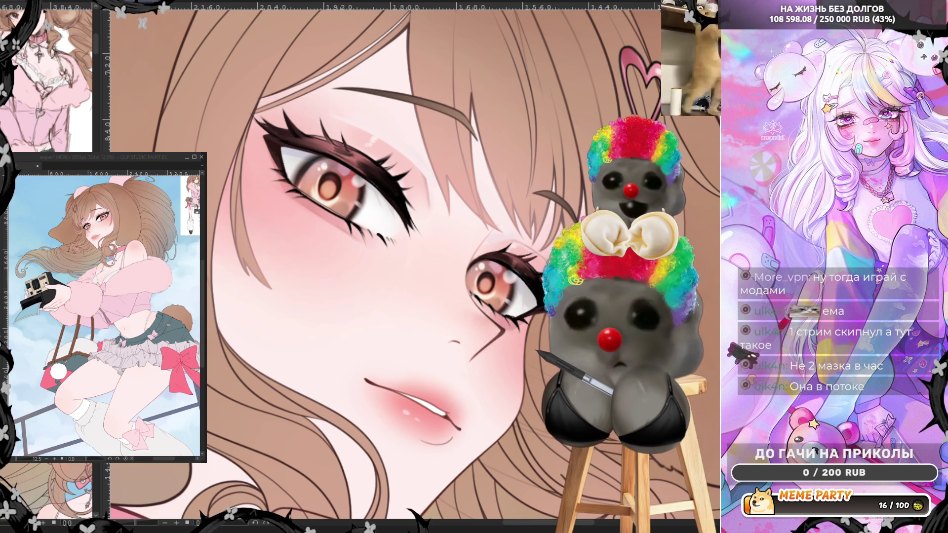
key(h)
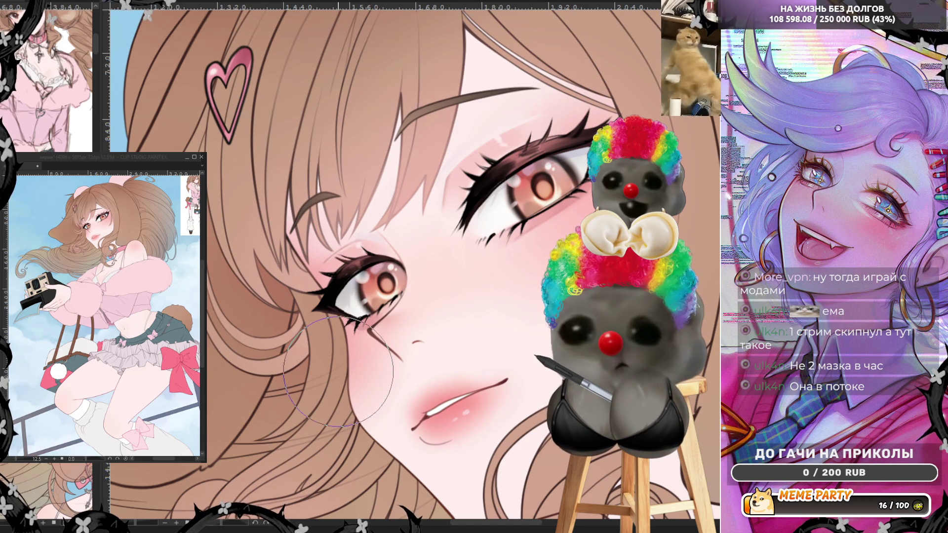
scroll(409, 208, down, 2)
scroll(409, 208, down, 1)
scroll(302, 230, down, 1)
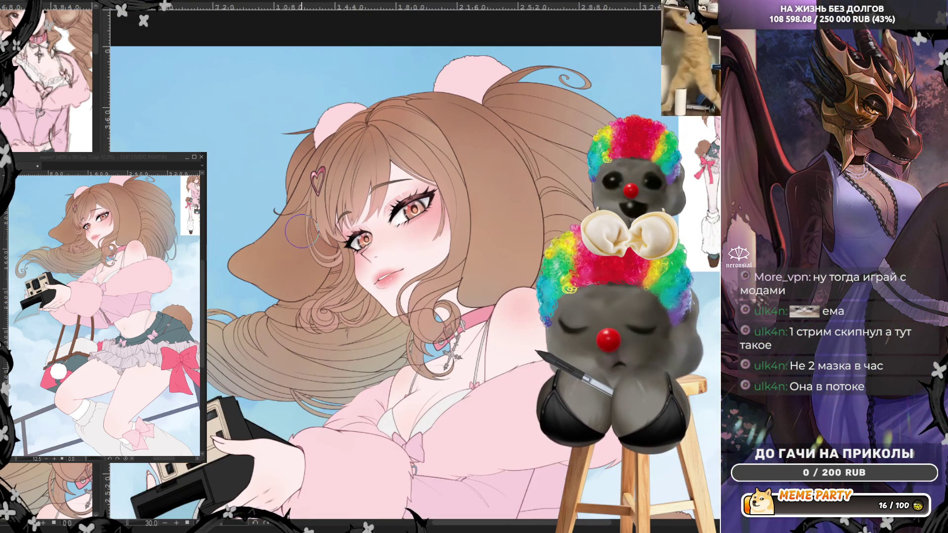
scroll(432, 206, up, 4)
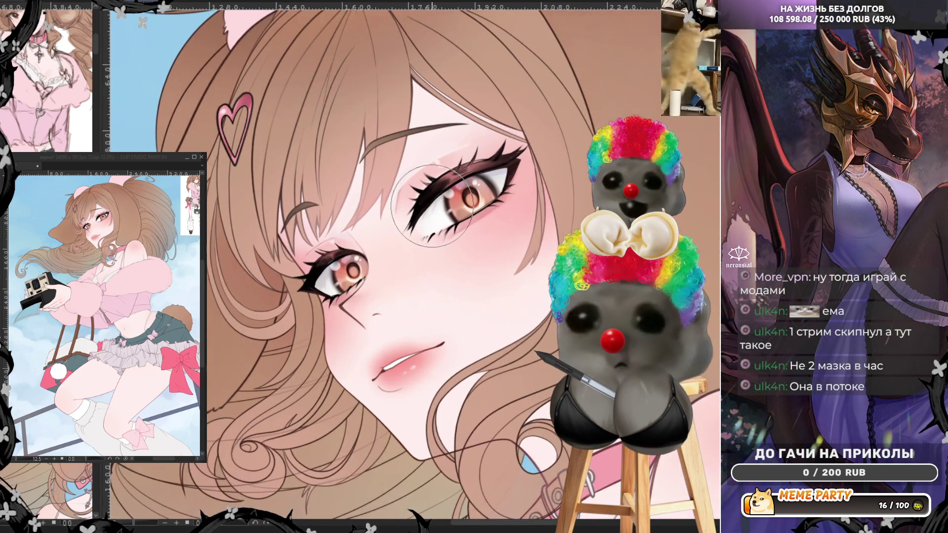
scroll(431, 206, up, 1)
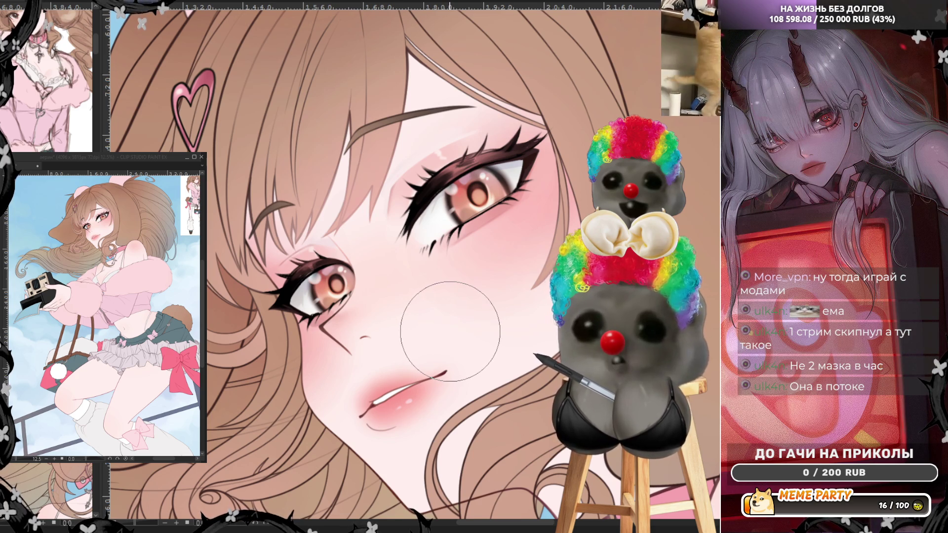
scroll(359, 206, up, 1)
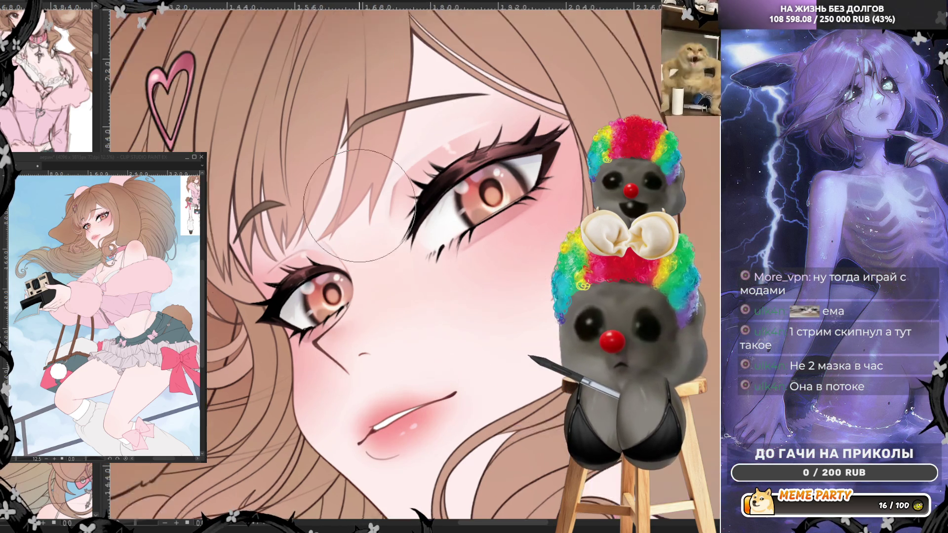
Airbrush pale highlights along the inner lash edge, undo the last one, and soften the lower lashes
scroll(360, 206, up, 2)
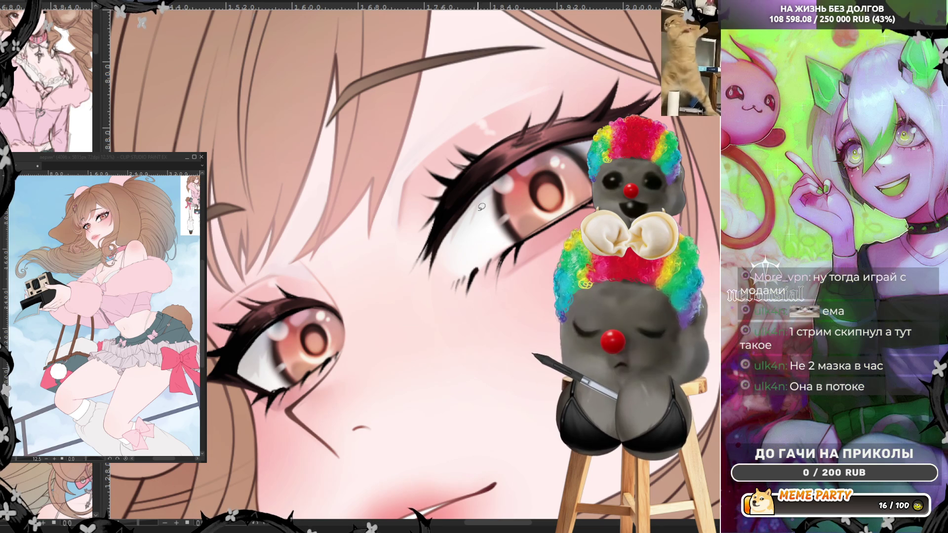
drag(496, 187, 437, 254)
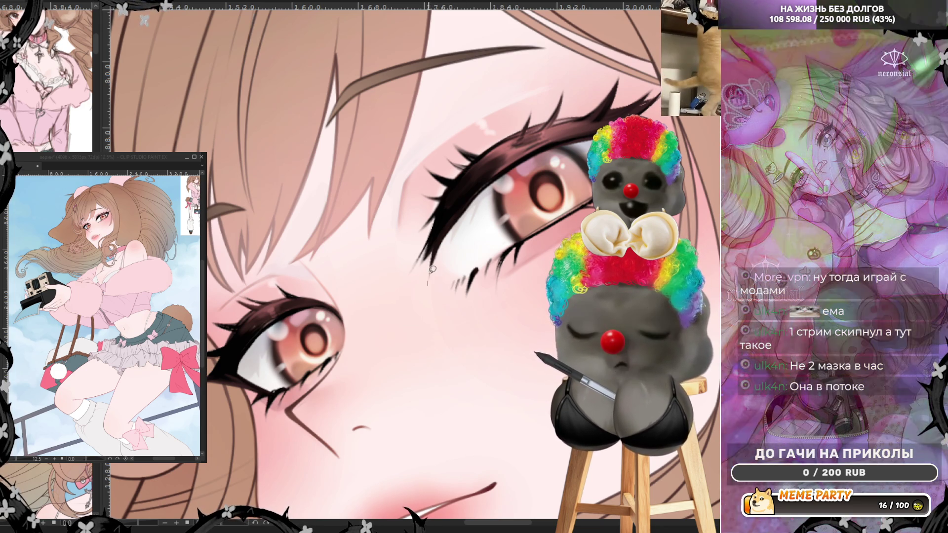
drag(520, 170, 441, 270)
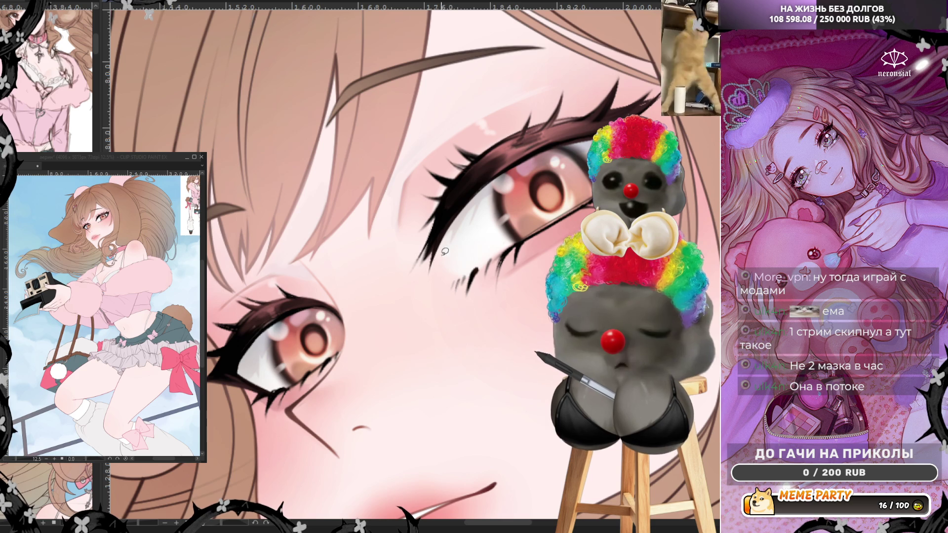
drag(514, 161, 435, 259)
key(ctrl+z)
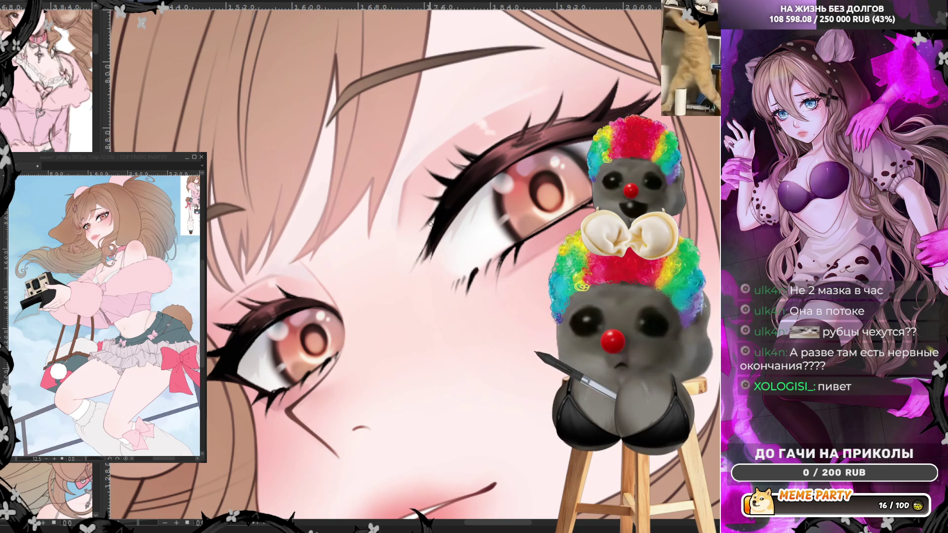
mouse_move(363, 215)
mouse_down()
mouse_move(428, 256)
mouse_move(427, 238)
mouse_move(423, 281)
mouse_move(451, 288)
mouse_move(341, 320)
mouse_move(318, 297)
mouse_move(328, 350)
mouse_move(293, 300)
mouse_up()
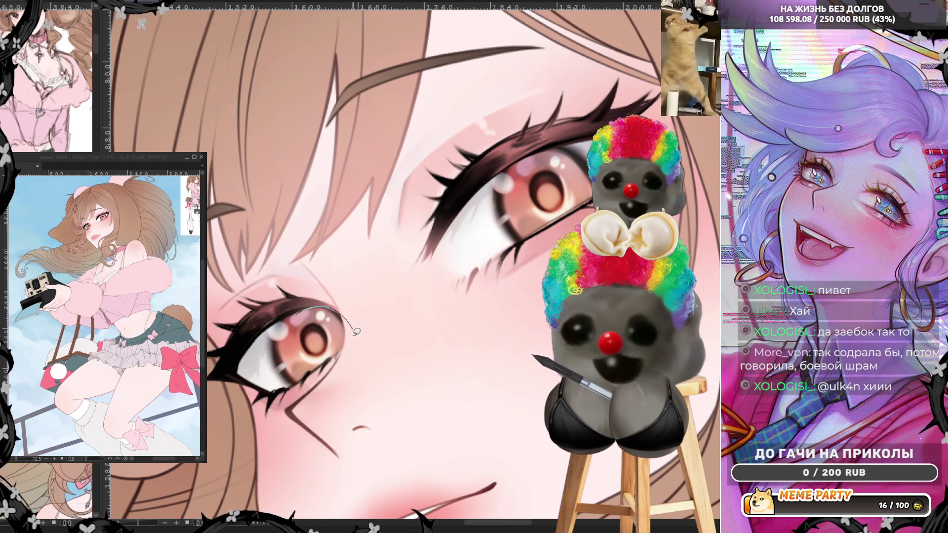
Undo three stray thin and dark strokes around the eye corner, mirroring the view to check
key(ctrl+z)
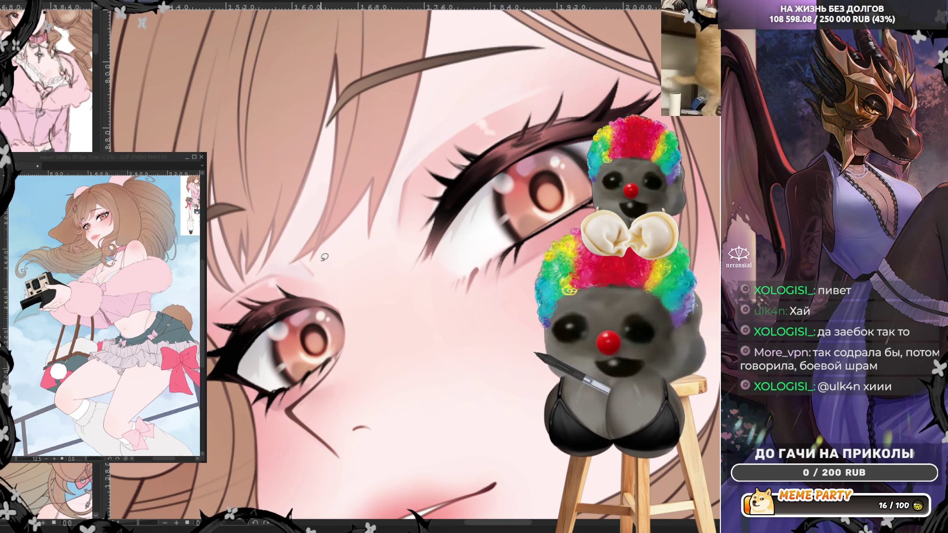
scroll(254, 329, down, 5)
scroll(330, 279, up, 6)
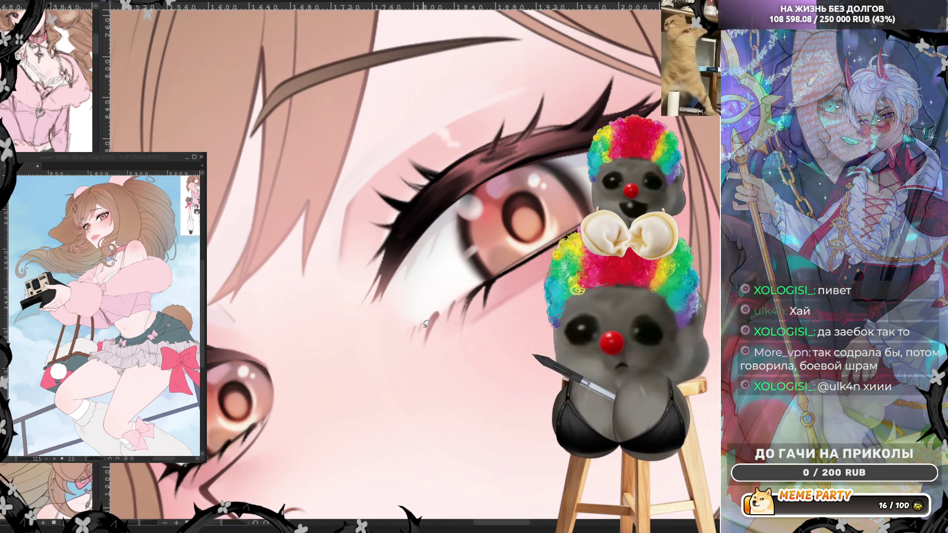
key(ctrl+z)
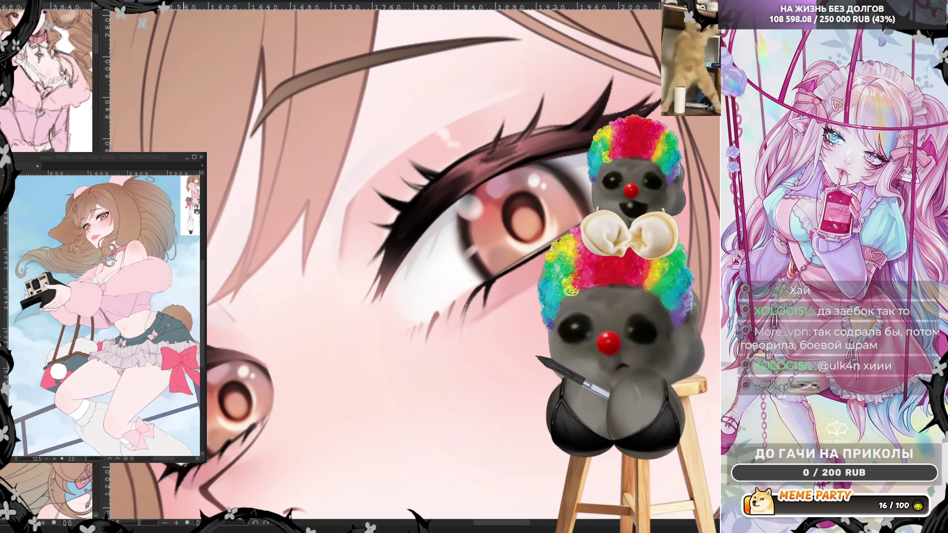
key(h)
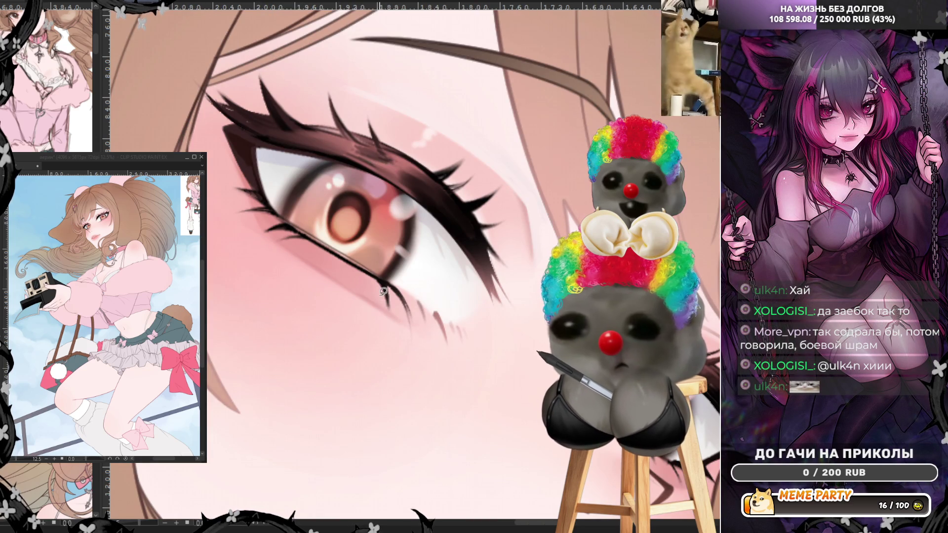
key(ctrl+z)
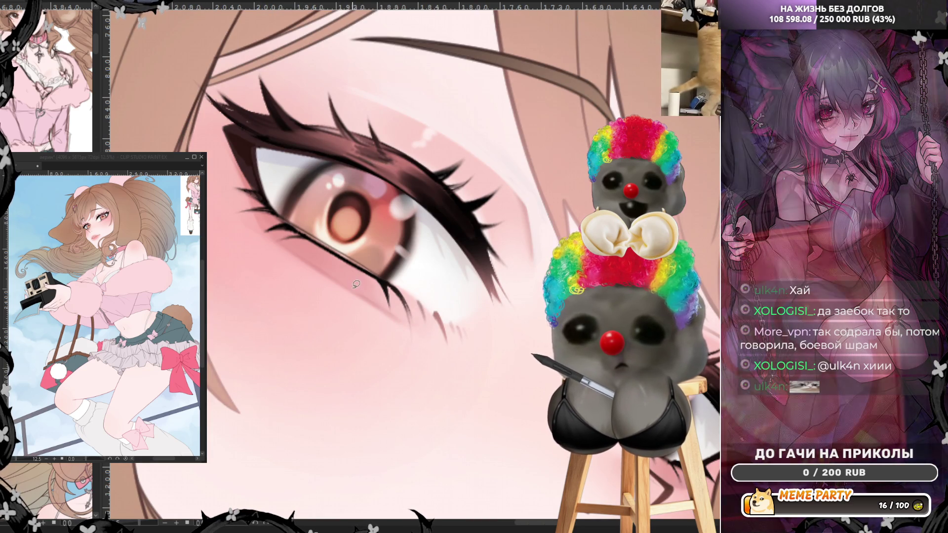
scroll(325, 306, down, 3)
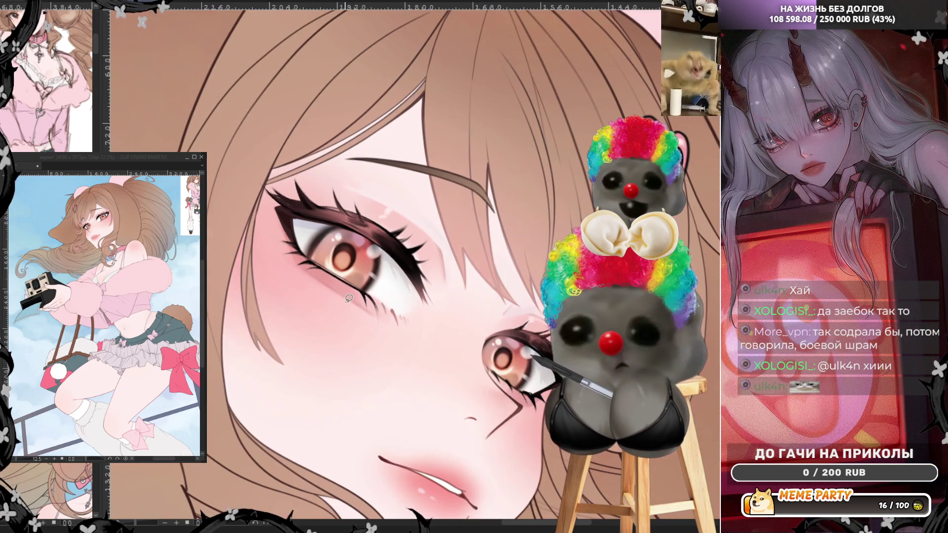
scroll(447, 197, down, 2)
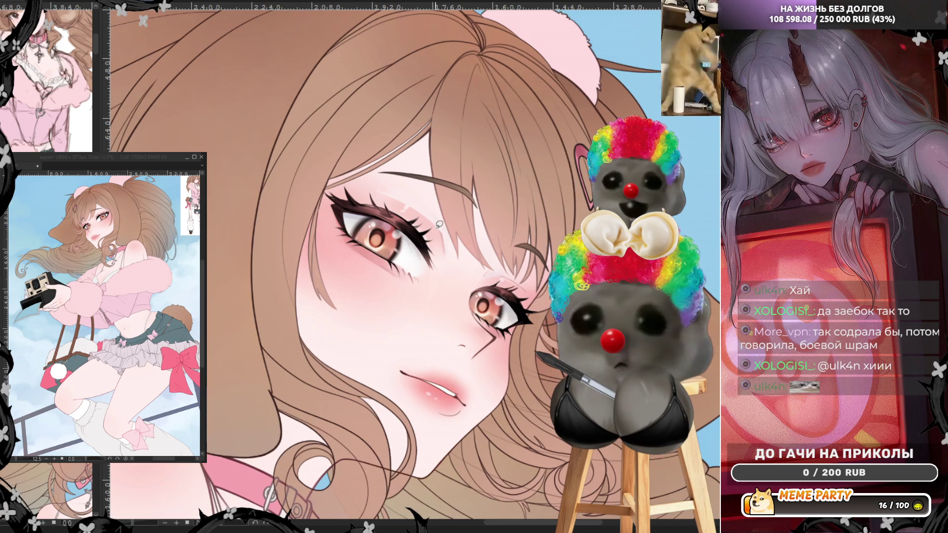
scroll(442, 217, up, 2)
scroll(438, 237, up, 2)
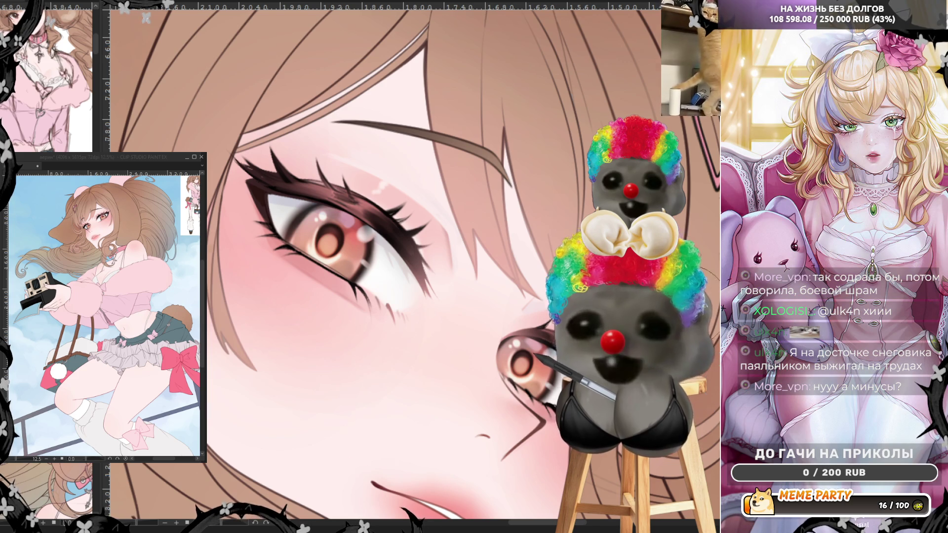
Zoom out to check the whole face, zoom back to the eye, then mirror the view
key(ctrl+minus)
key(ctrl+plus)
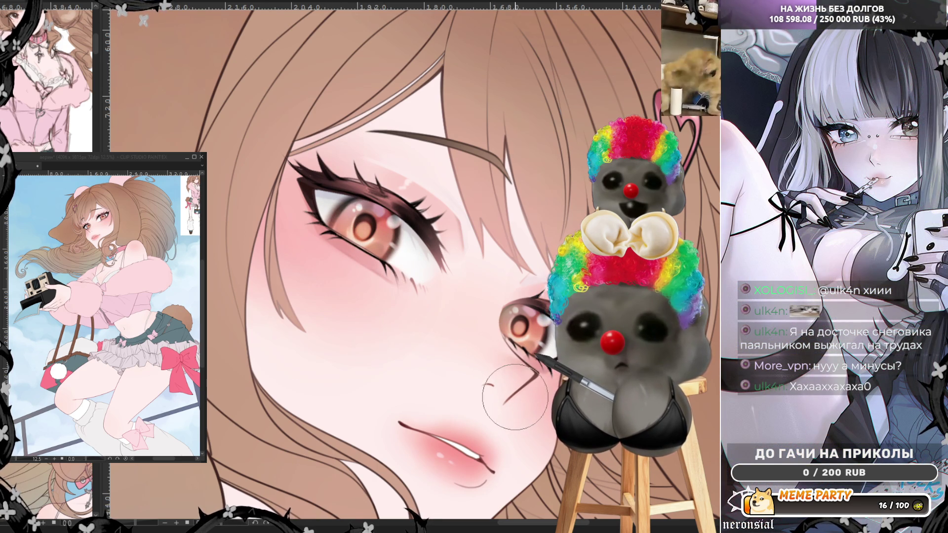
key(h)
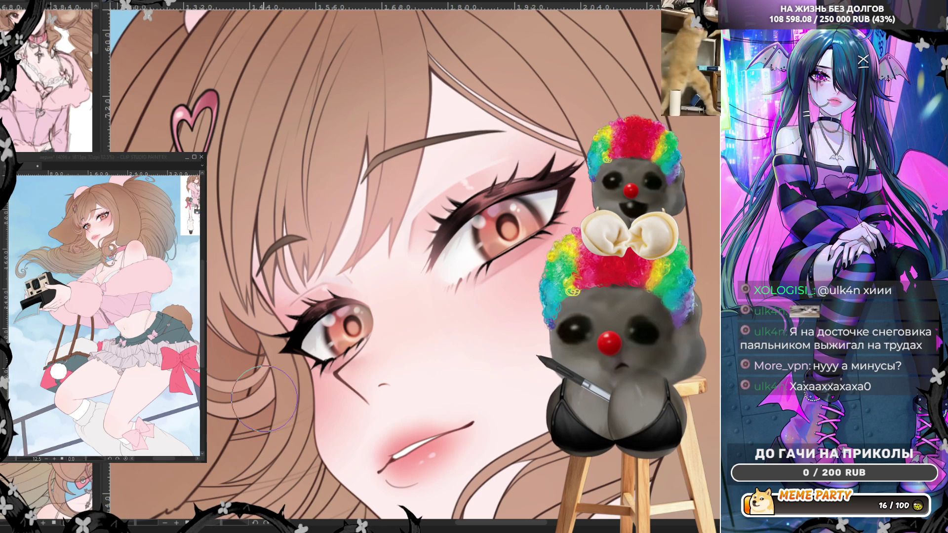
scroll(375, 271, down, 3)
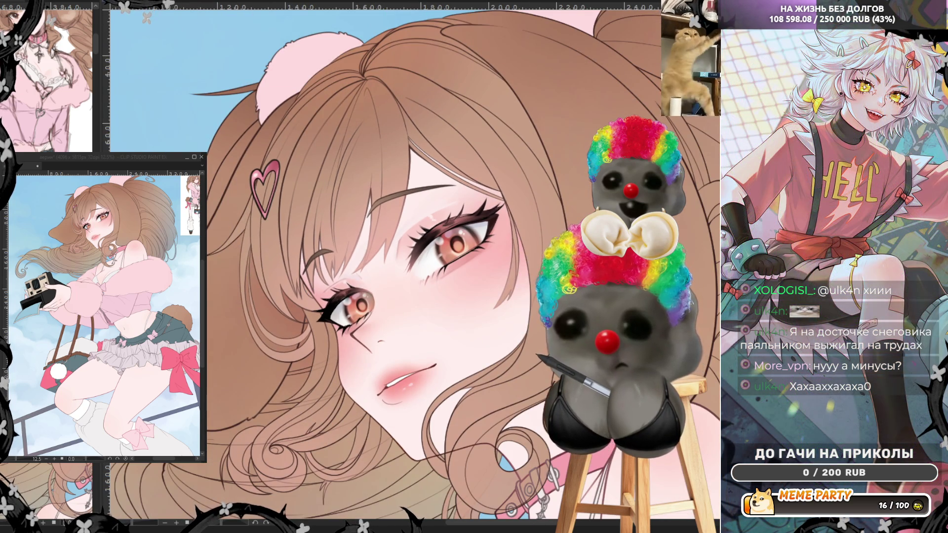
scroll(376, 242, down, 2)
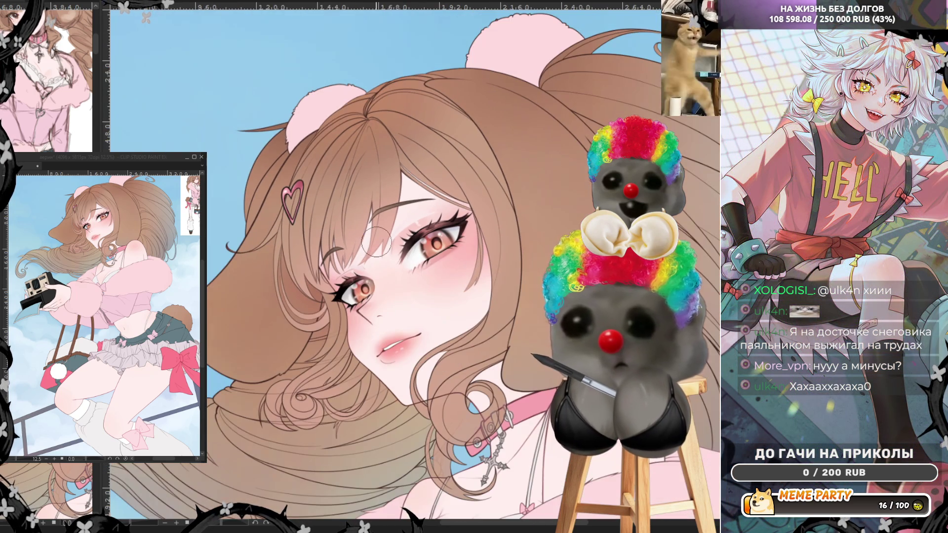
scroll(376, 242, down, 2)
scroll(465, 220, up, 5)
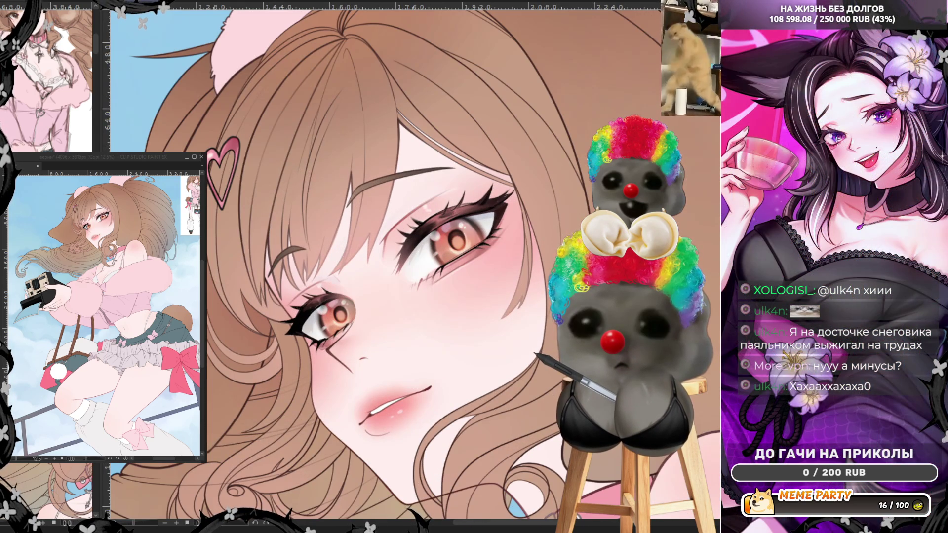
scroll(338, 295, down, 5)
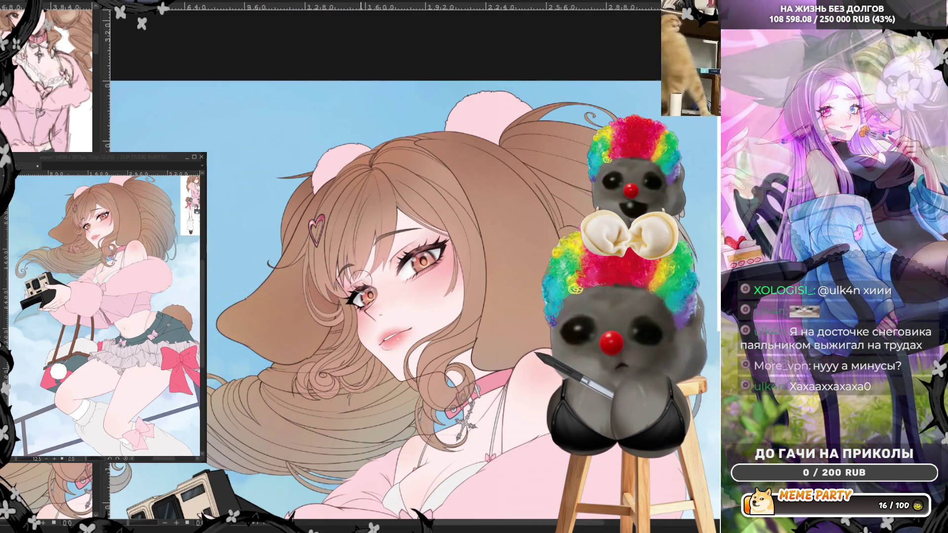
scroll(414, 262, up, 3)
scroll(414, 262, up, 3)
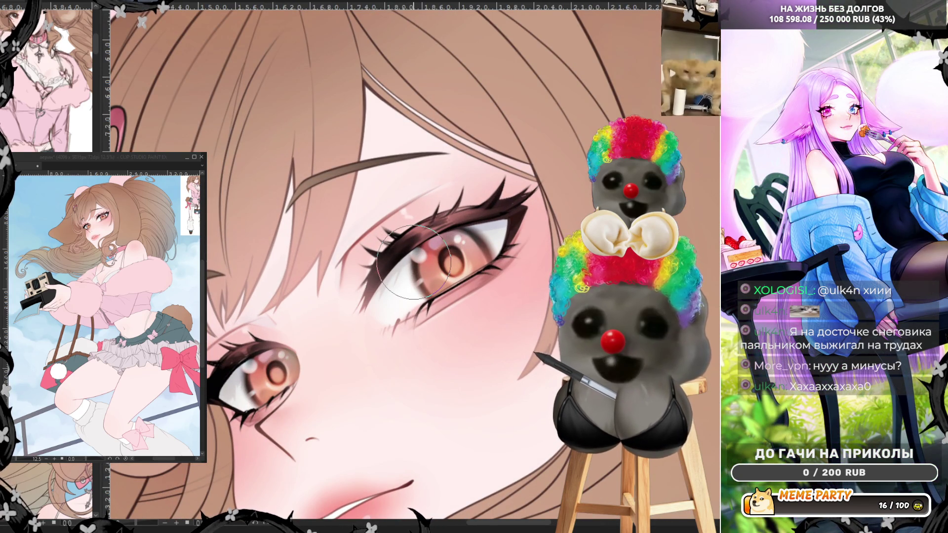
scroll(414, 262, up, 2)
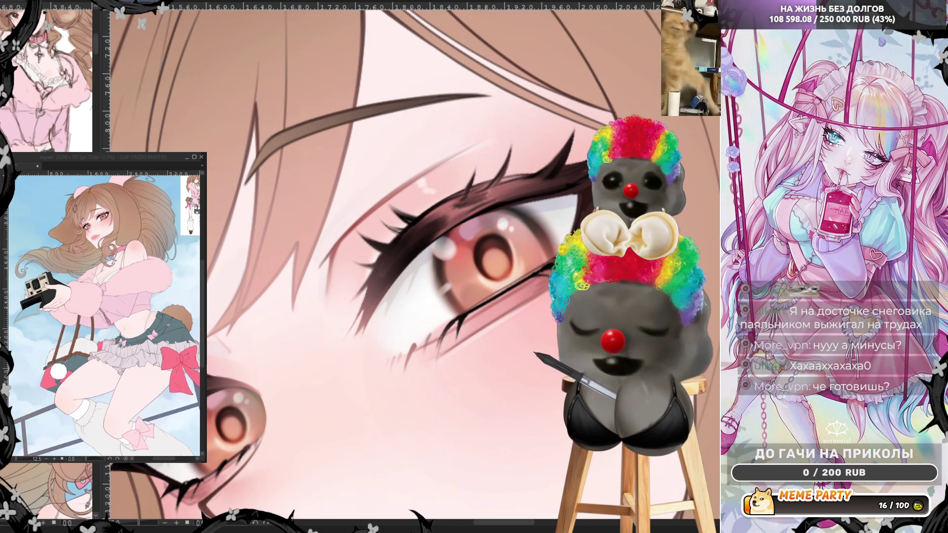
Zoom out to see both eyes and shrink the brush for fine iris detail
key(ctrl+minus)
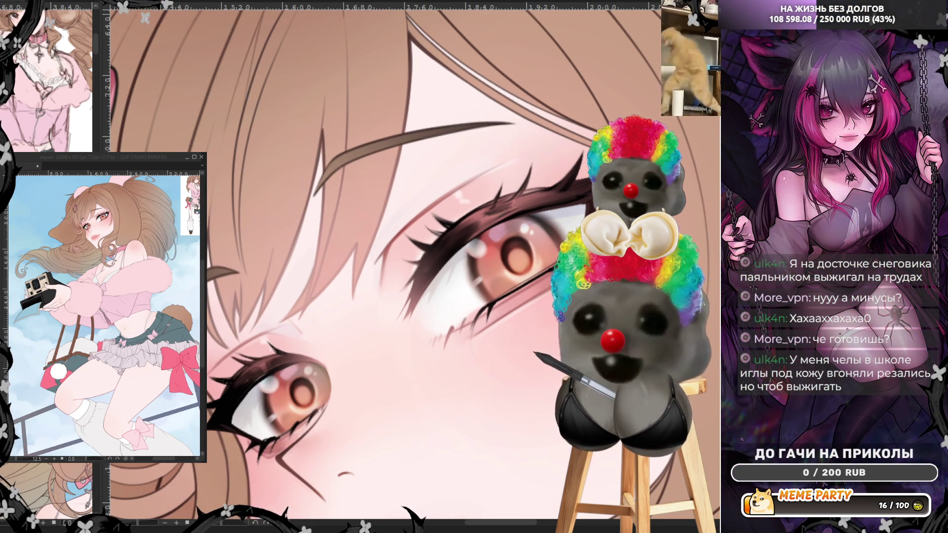
scroll(543, 212, up, 1)
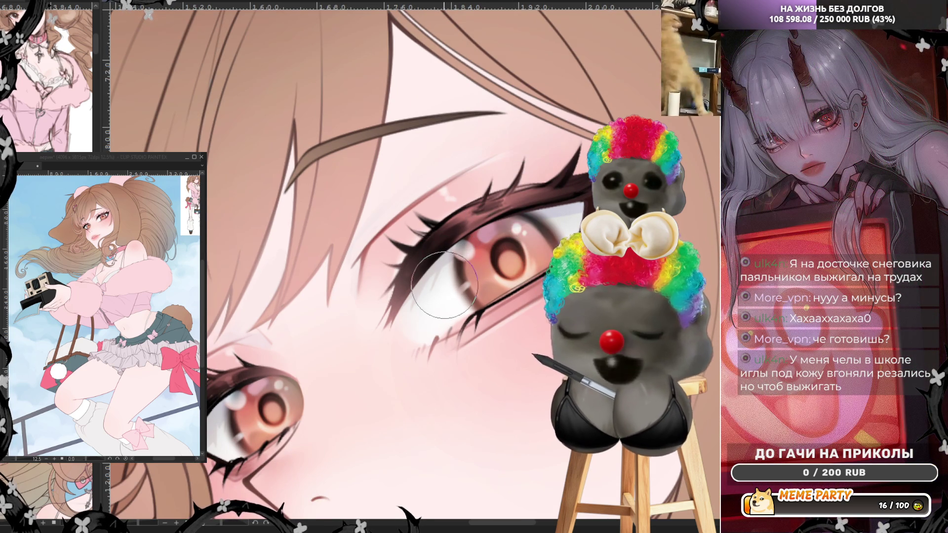
key(bracketleft)
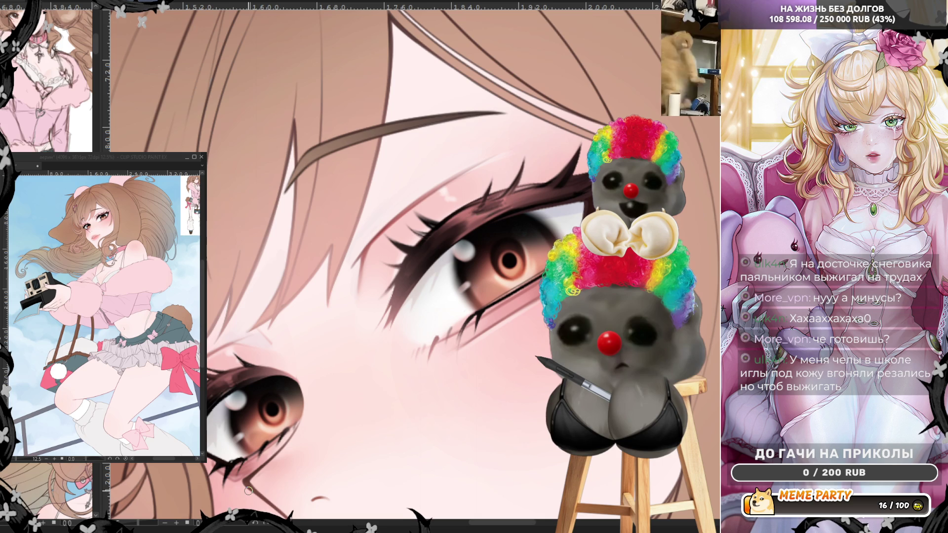
scroll(480, 265, down, 3)
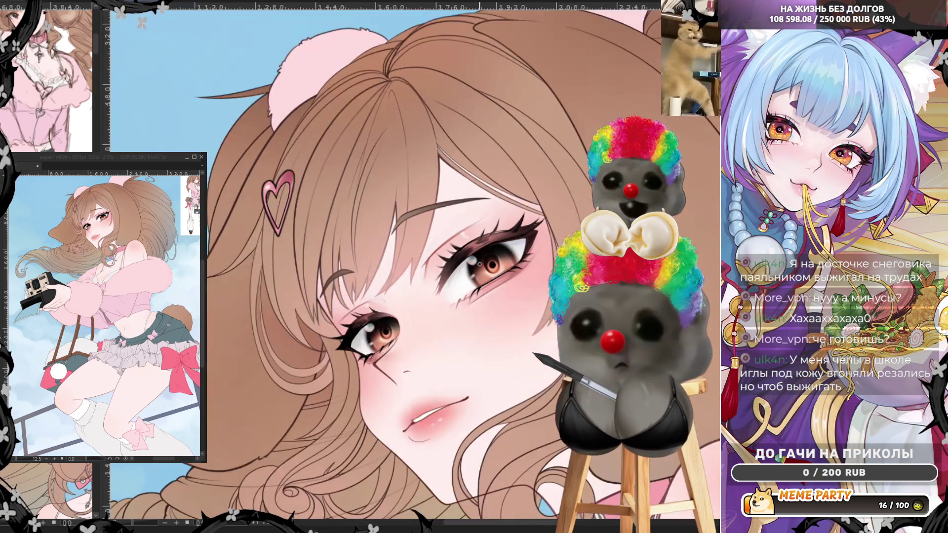
scroll(479, 264, up, 1)
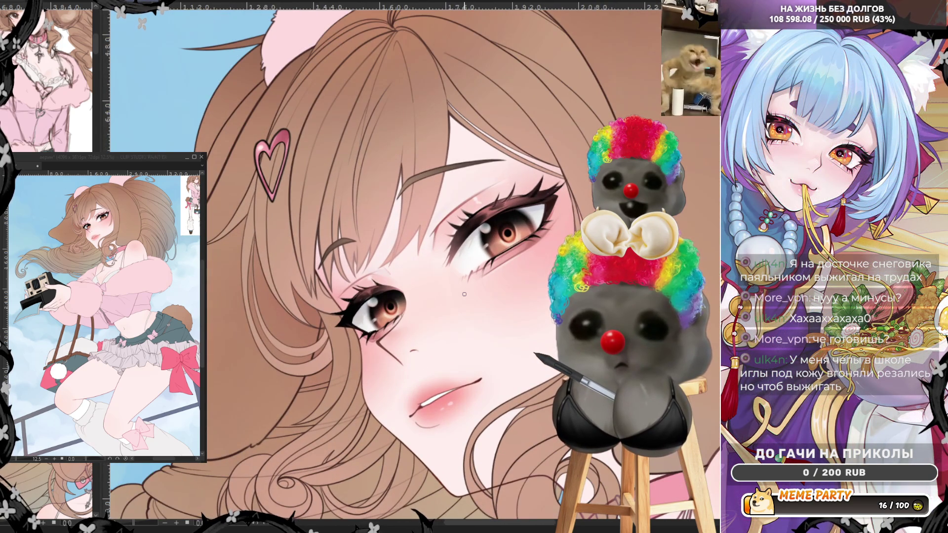
scroll(464, 294, up, 1)
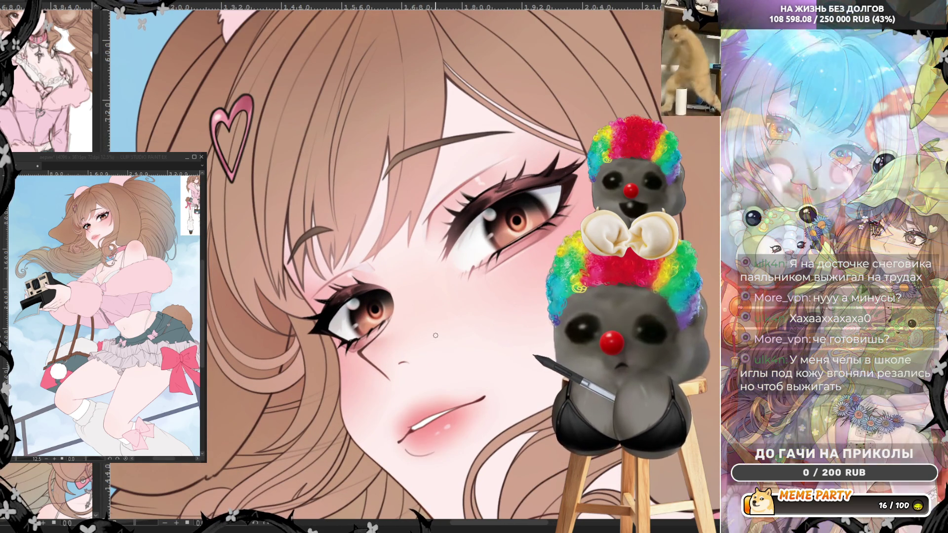
scroll(435, 336, up, 1)
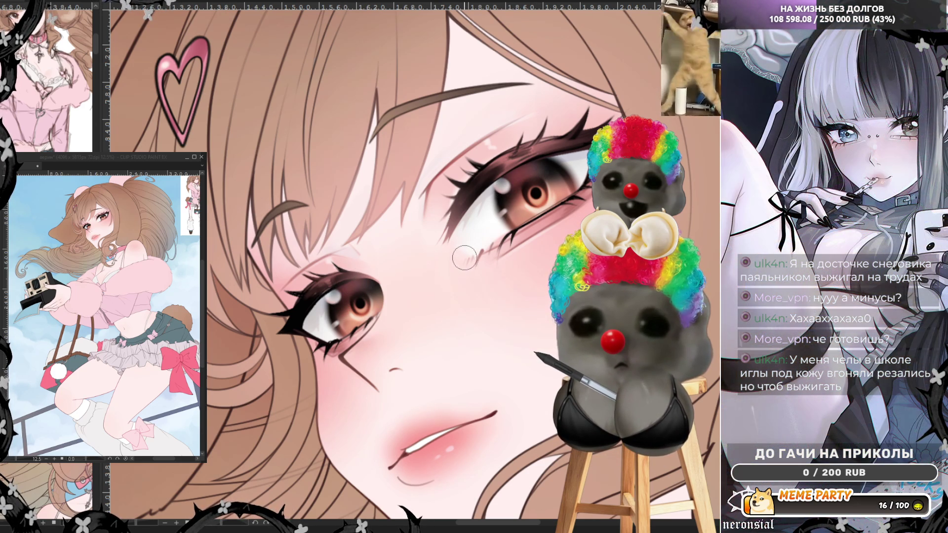
scroll(453, 230, down, 5)
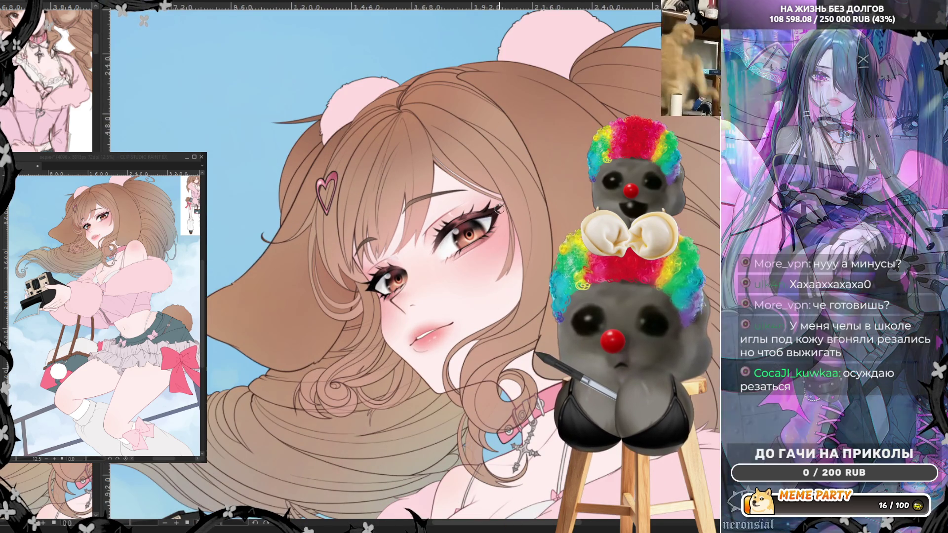
scroll(498, 209, up, 5)
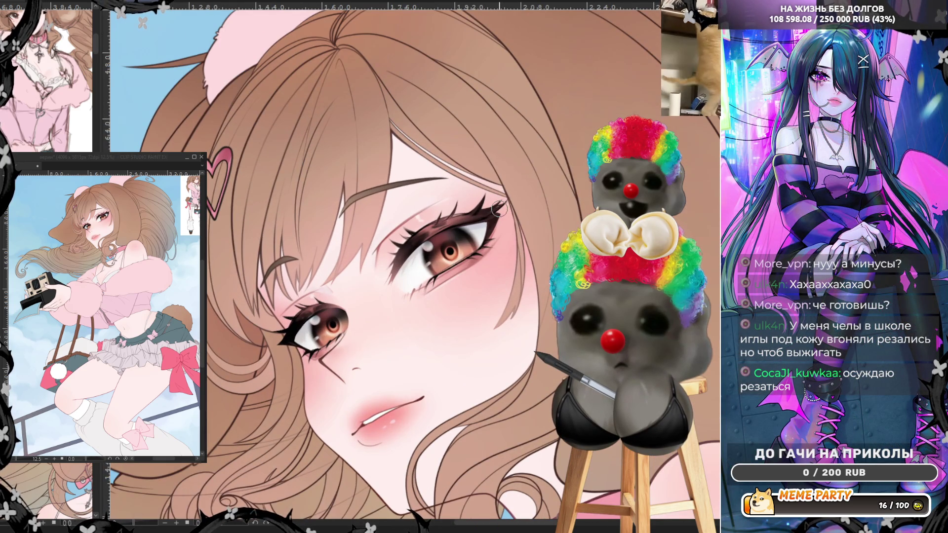
scroll(368, 296, up, 5)
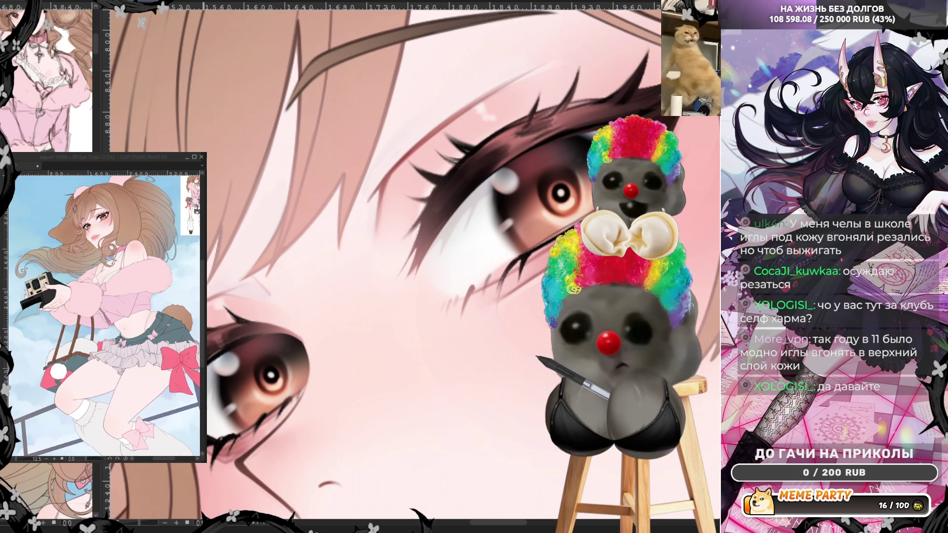
Zoom out with the wheel to review the eye highlights across the whole head
scroll(474, 284, down, 2)
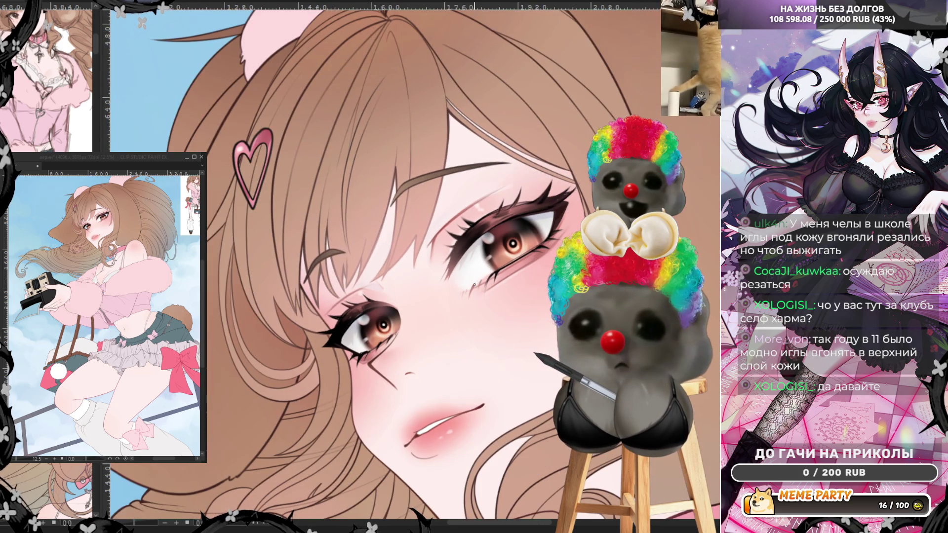
scroll(474, 284, down, 2)
scroll(474, 284, down, 1)
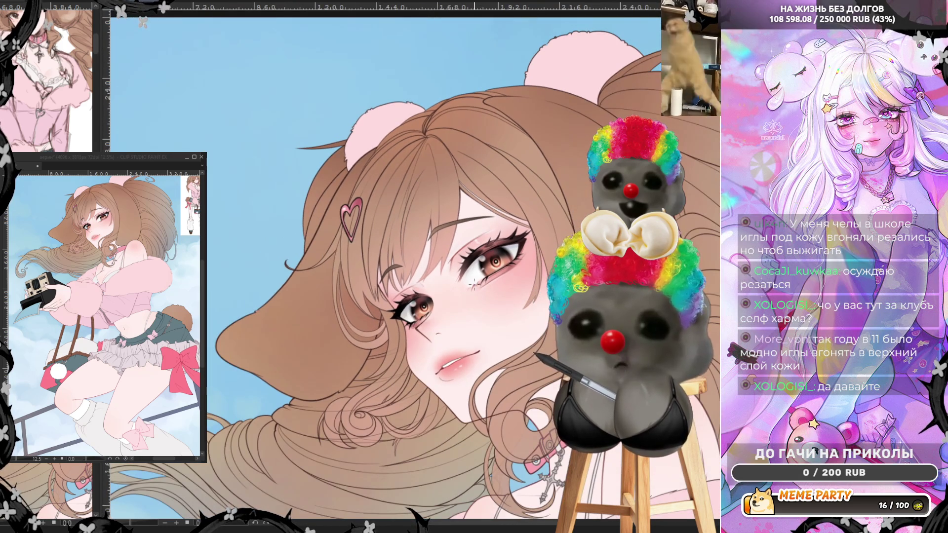
scroll(474, 284, up, 4)
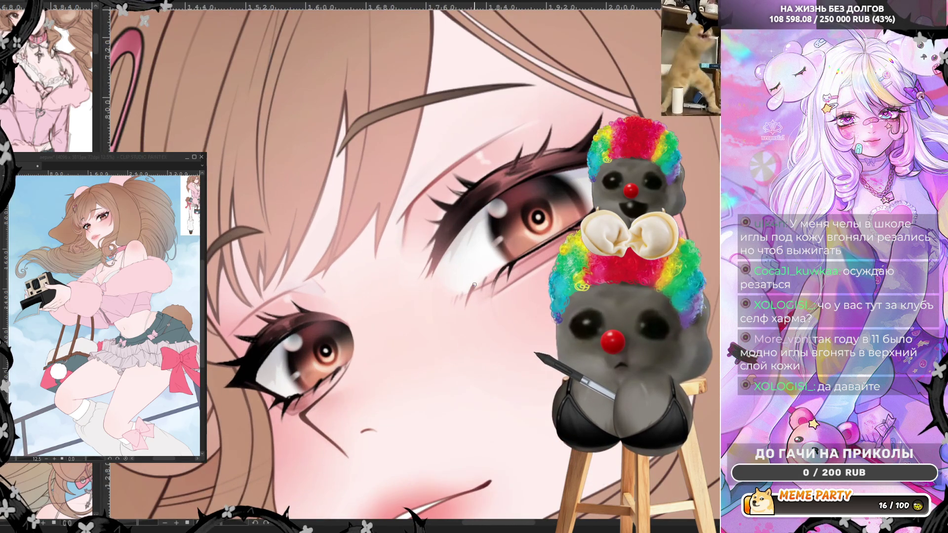
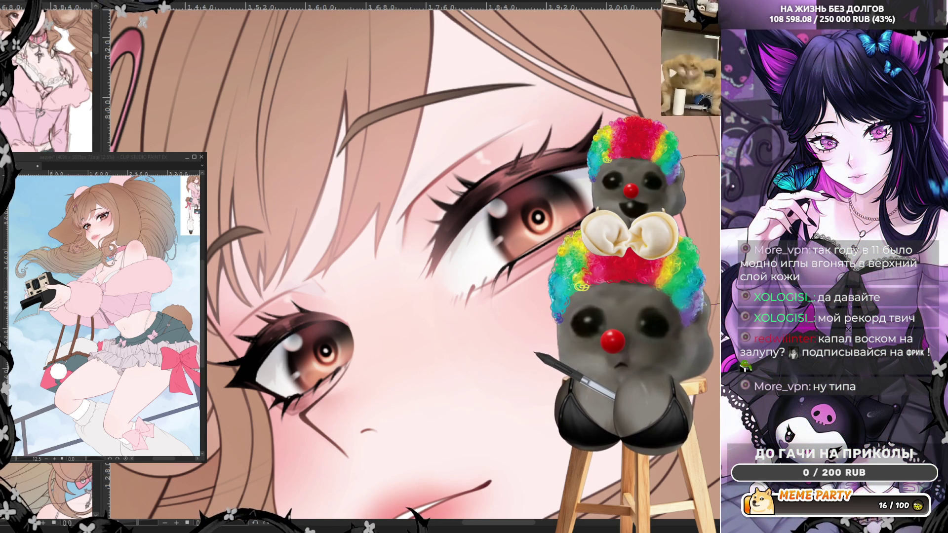
Sample a colour from the lower eye's iris with the Eyedropper
scroll(657, 232, down, 1)
scroll(574, 239, up, 1)
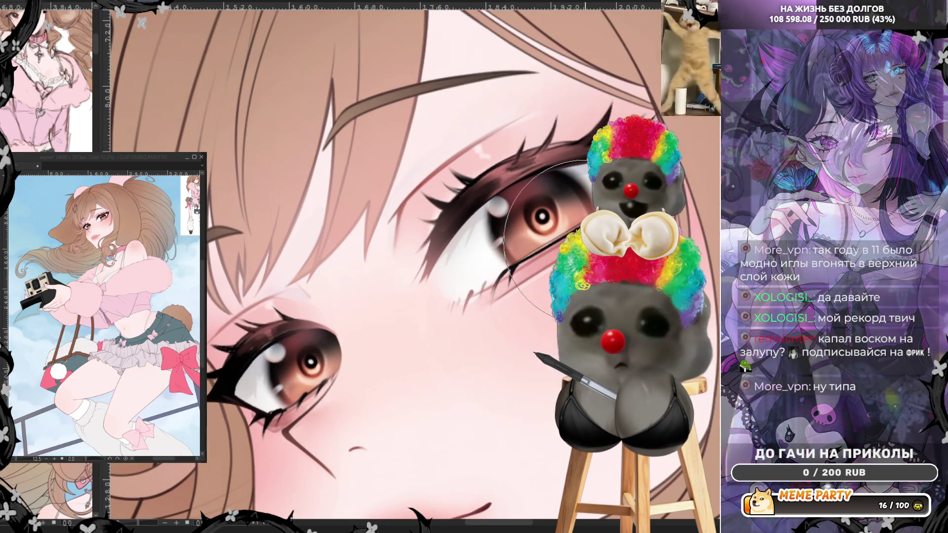
alt+click(299, 385)
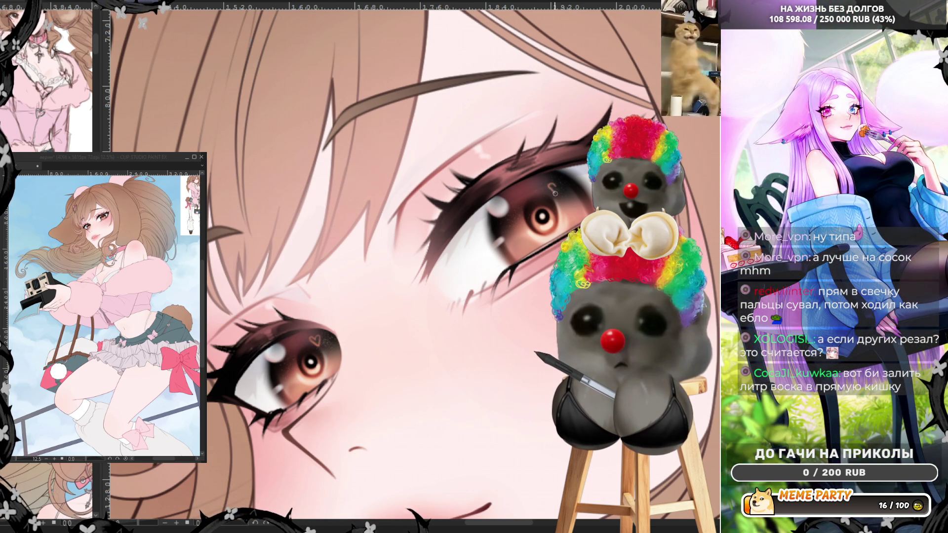
Finish the small heart highlight beside the upper eye's pupil
drag(556, 185, 557, 195)
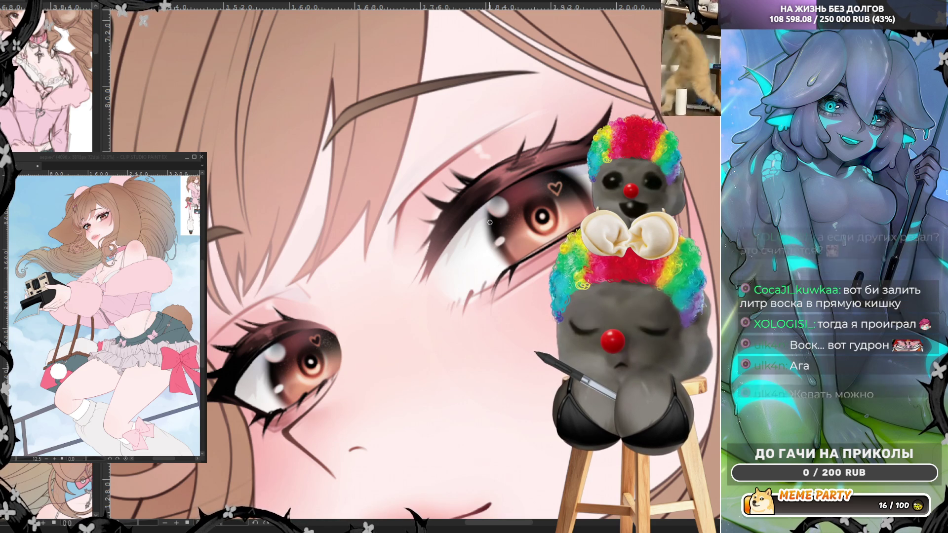
scroll(489, 222, down, 3)
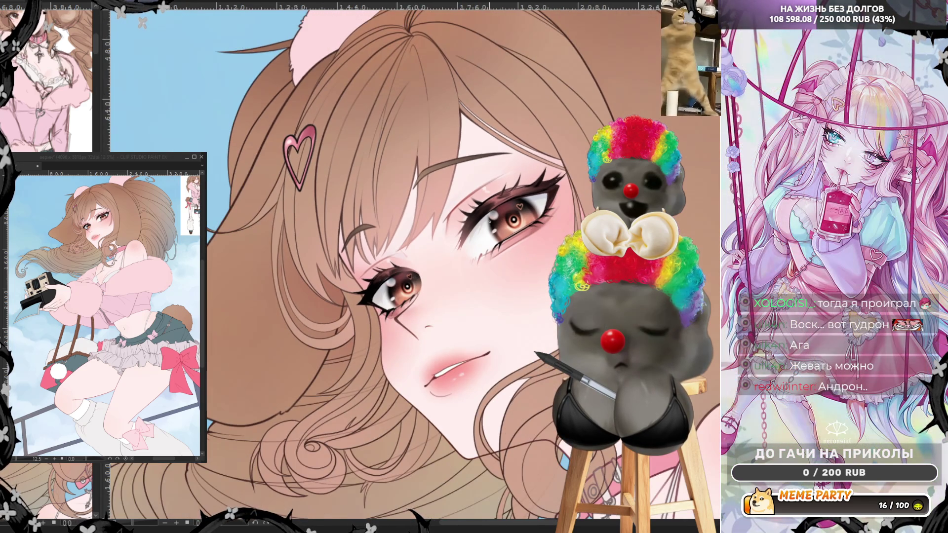
scroll(490, 222, up, 3)
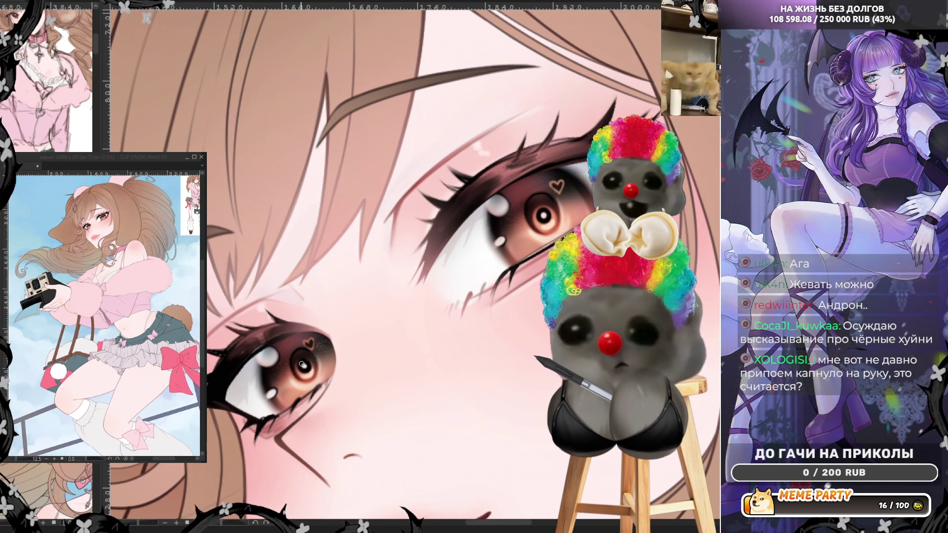
scroll(465, 277, down, 5)
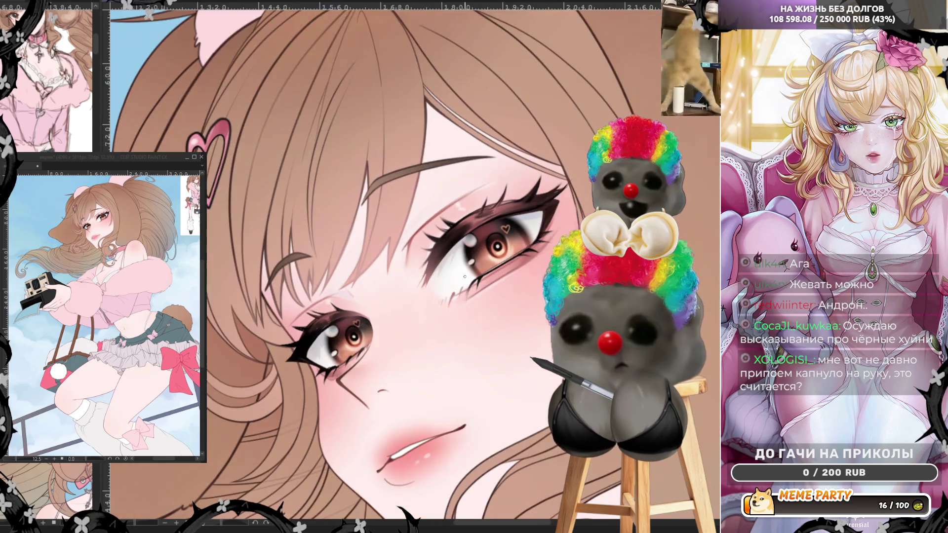
scroll(465, 277, down, 2)
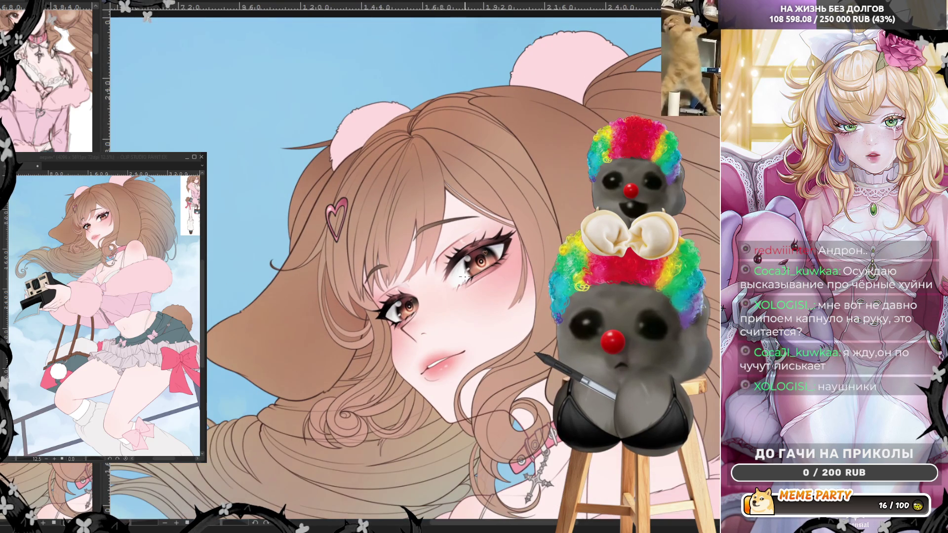
scroll(464, 277, up, 4)
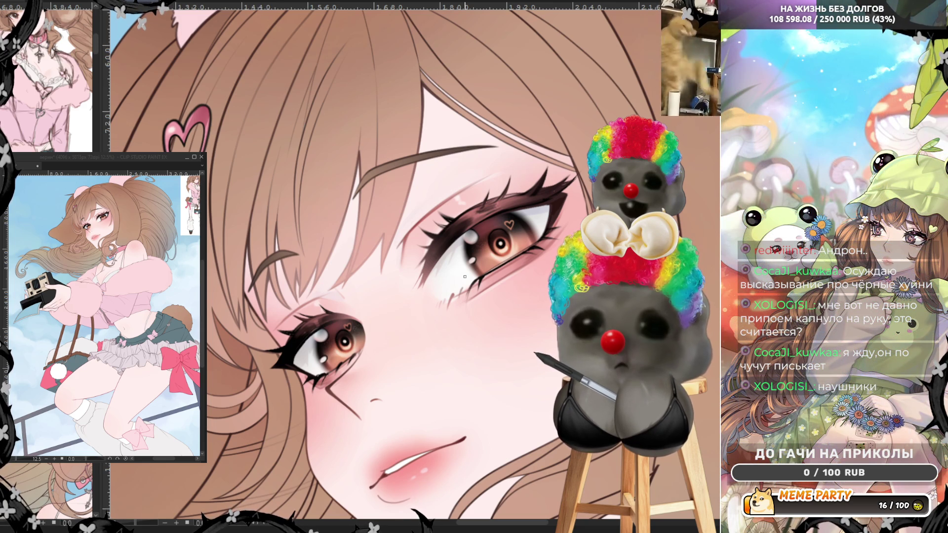
scroll(493, 260, up, 2)
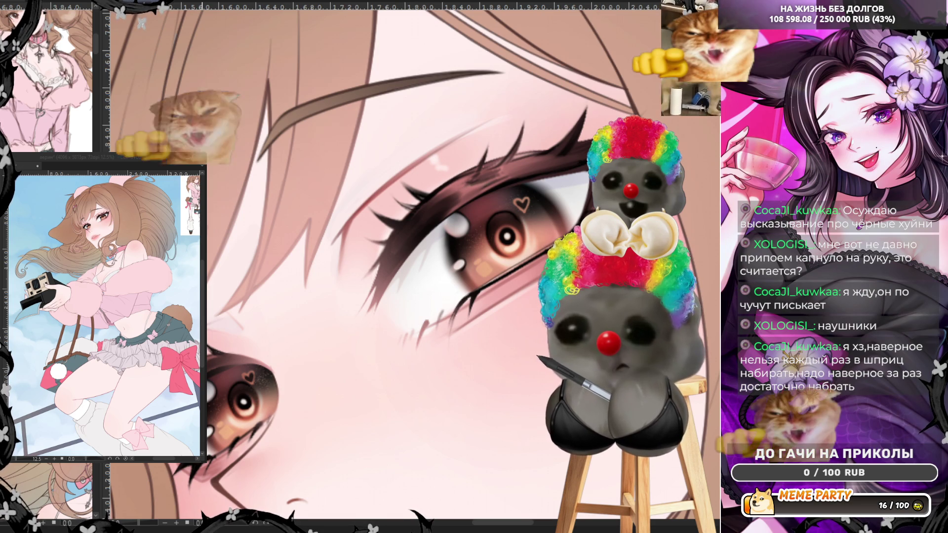
scroll(213, 444, down, 1)
scroll(386, 179, up, 1)
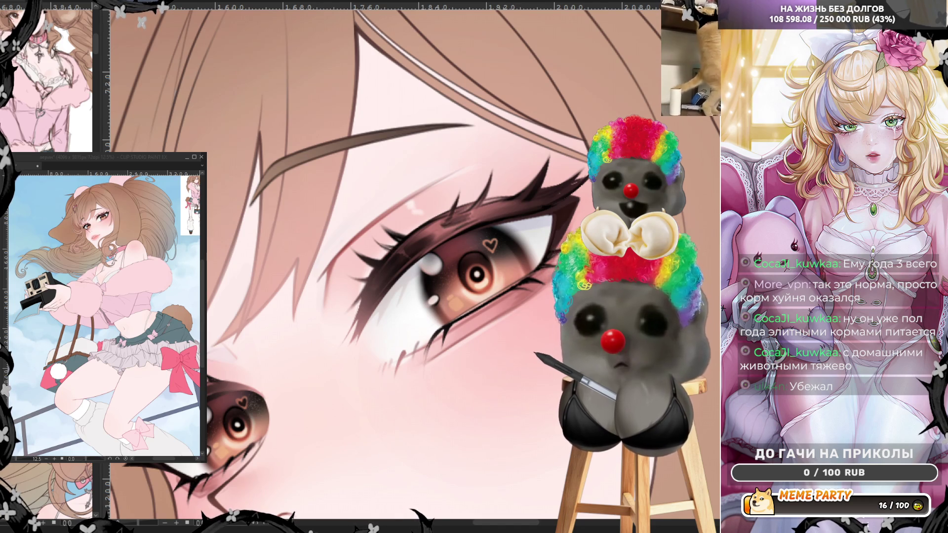
scroll(238, 396, down, 2)
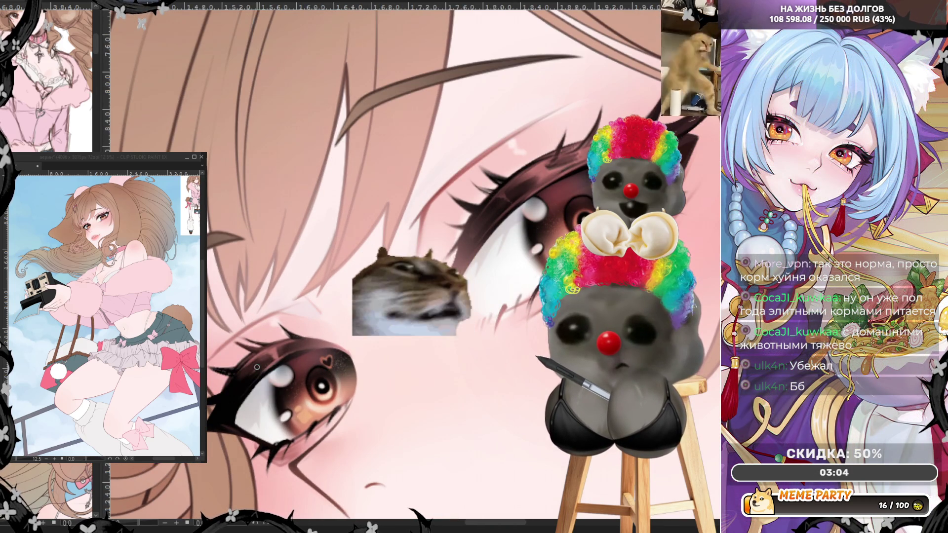
scroll(213, 417, up, 1)
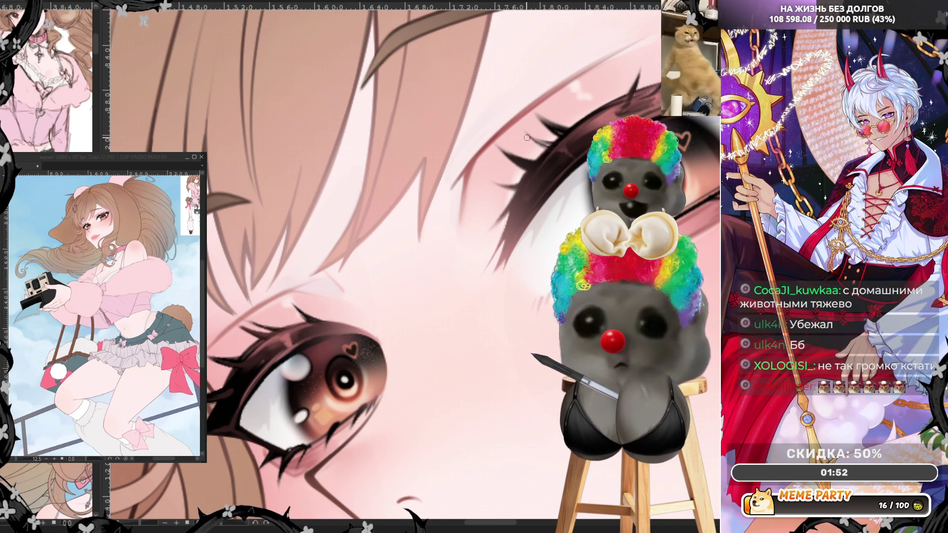
scroll(396, 255, down, 3)
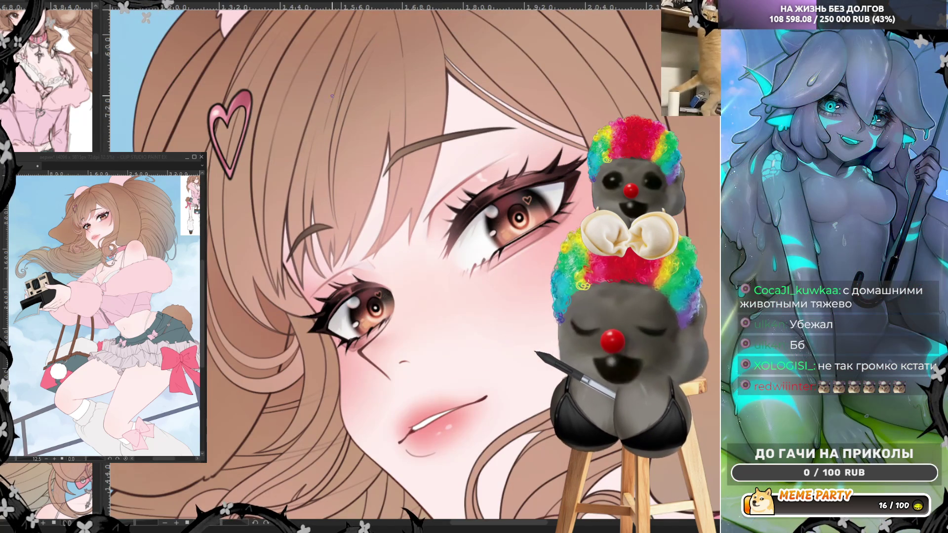
Mirror the canvas horizontally and zoom in and out to inspect the rendered eye
key(h)
scroll(452, 290, up, 5)
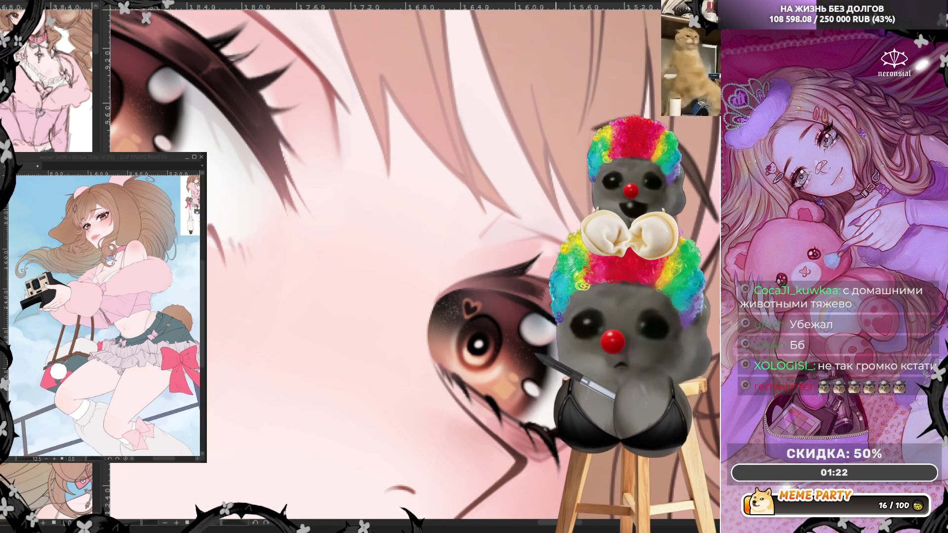
scroll(469, 293, down, 5)
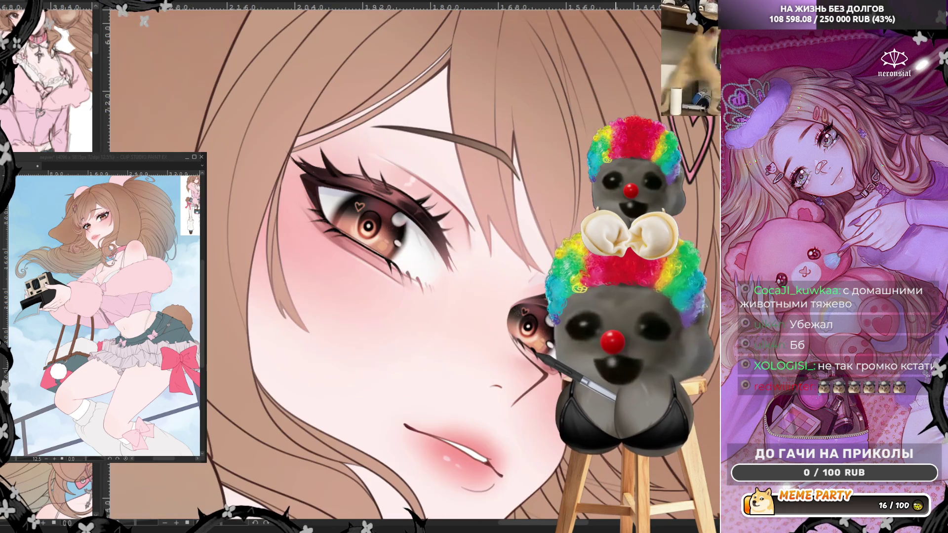
scroll(447, 239, up, 5)
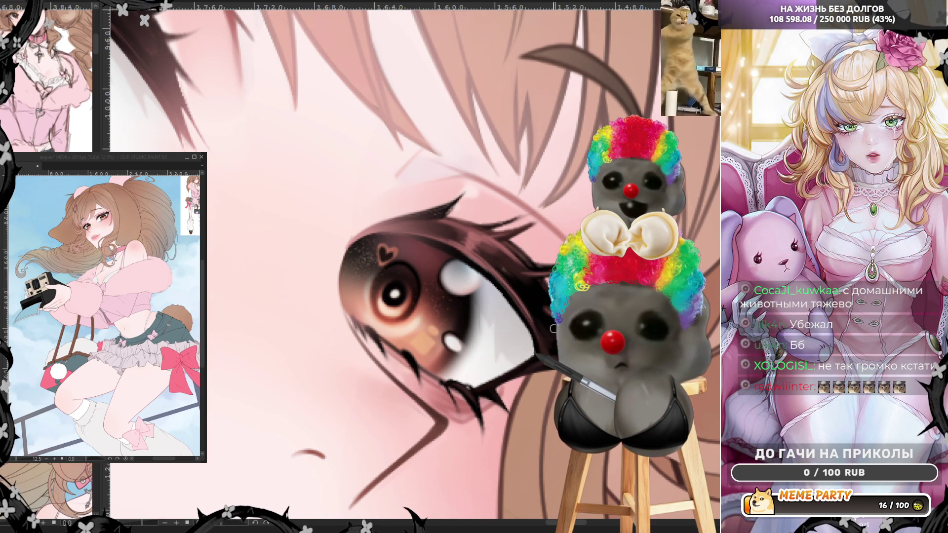
scroll(521, 351, down, 4)
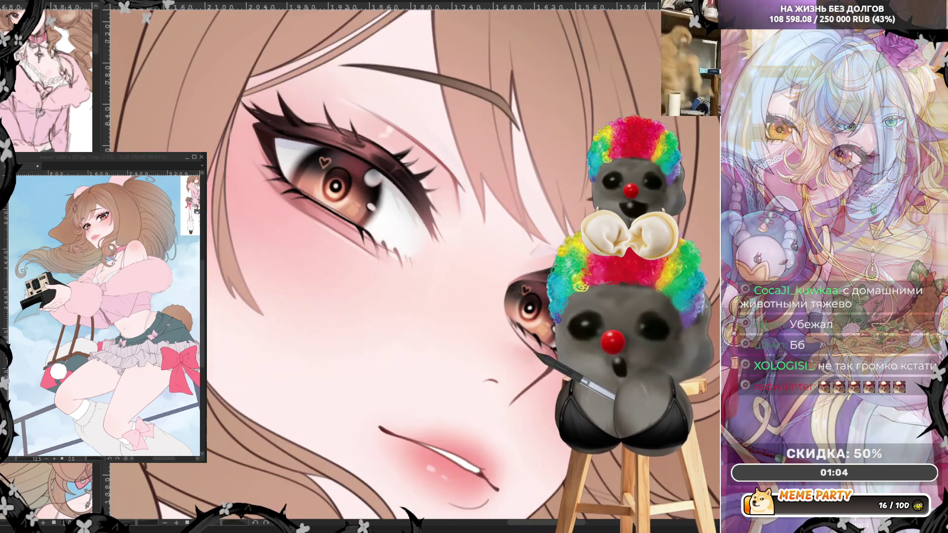
scroll(460, 205, up, 2)
scroll(461, 205, up, 2)
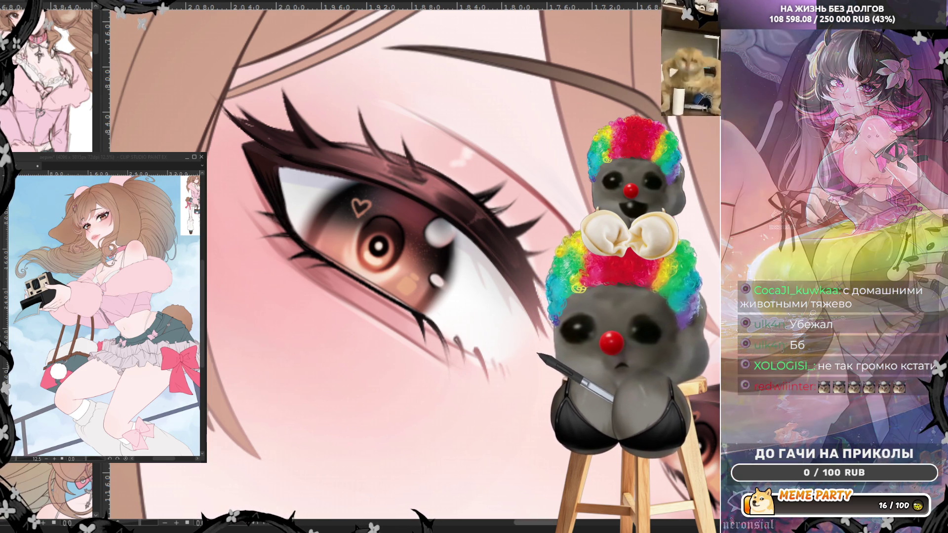
Flip the view back and sample a colour from the eye's shading
drag(560, 527, 575, 528)
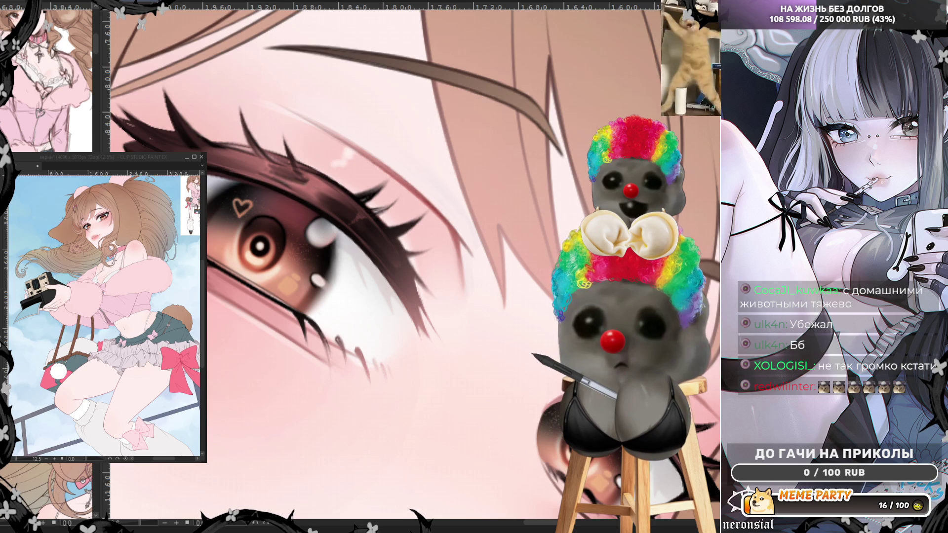
scroll(360, 261, down, 3)
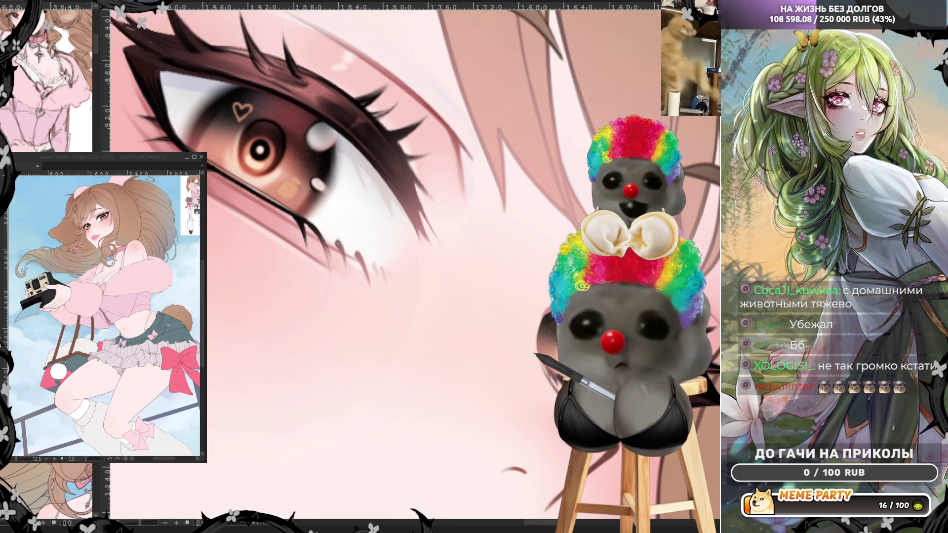
scroll(360, 262, down, 3)
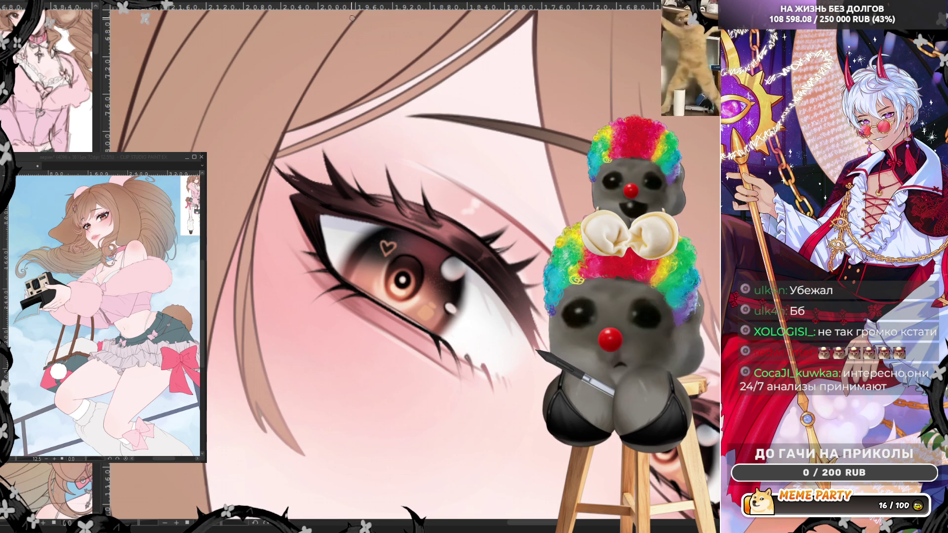
key(h)
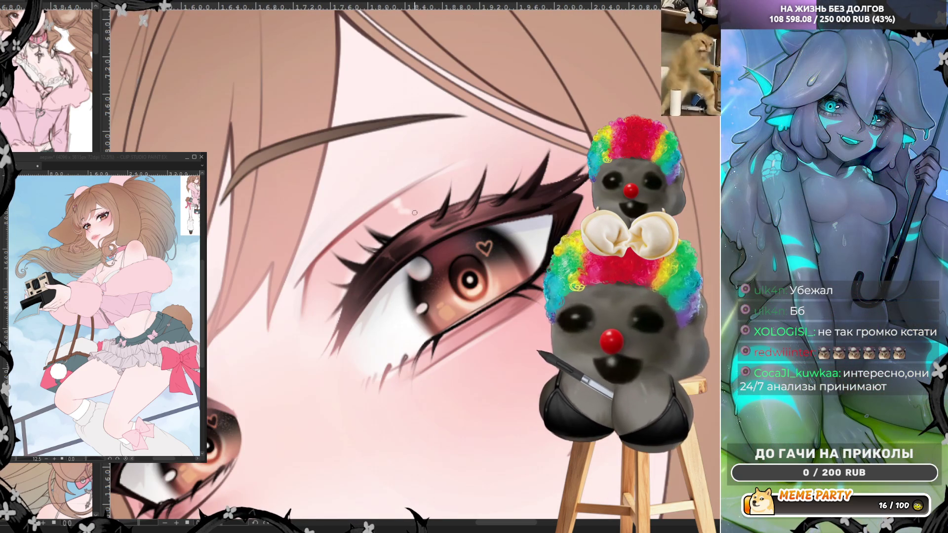
alt+click(402, 252)
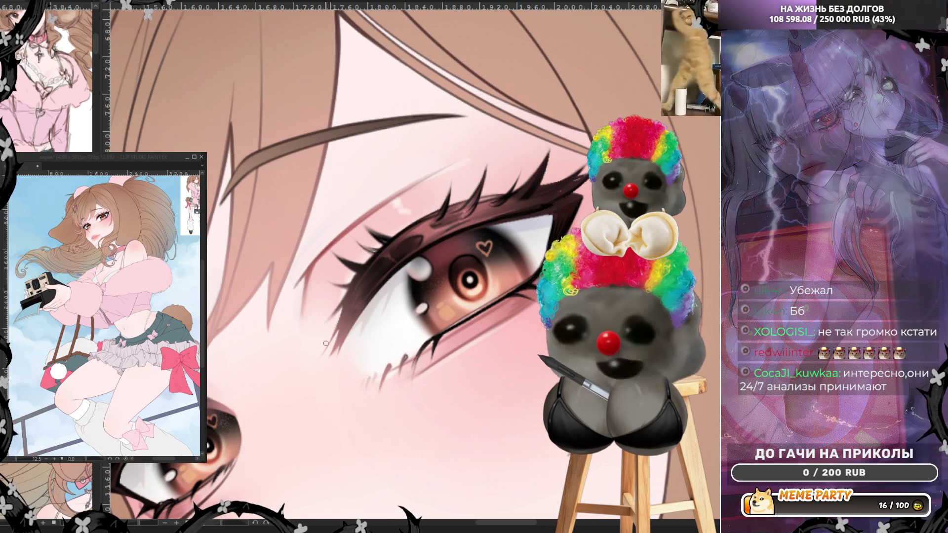
scroll(541, 285, down, 6)
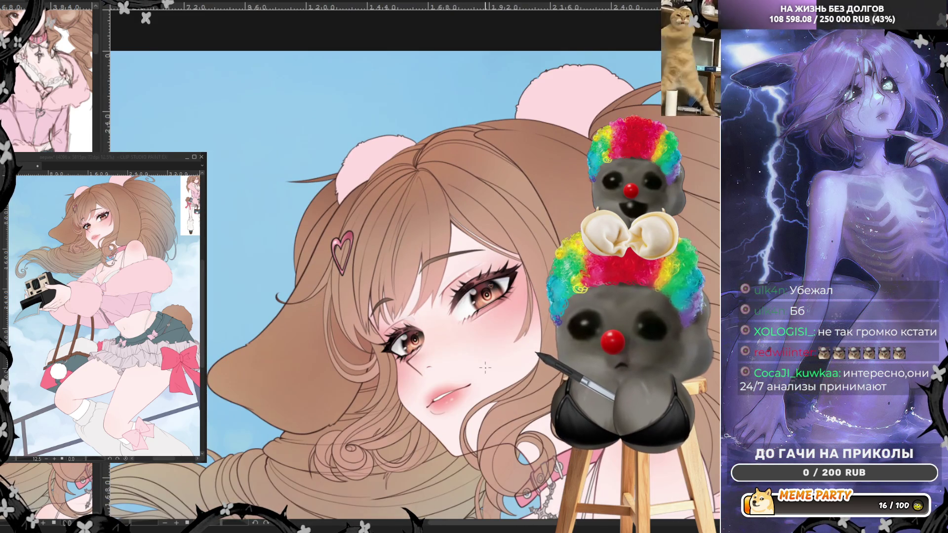
scroll(485, 367, up, 2)
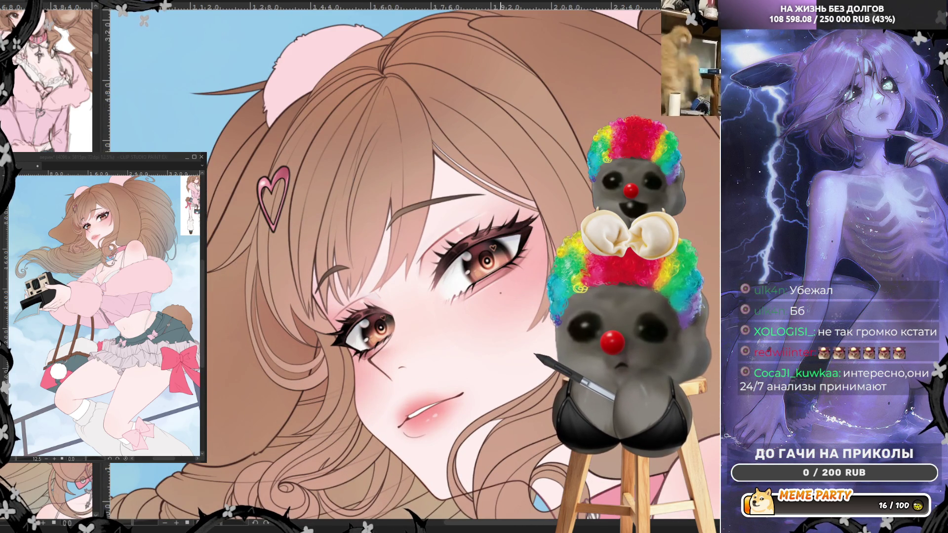
scroll(488, 354, down, 4)
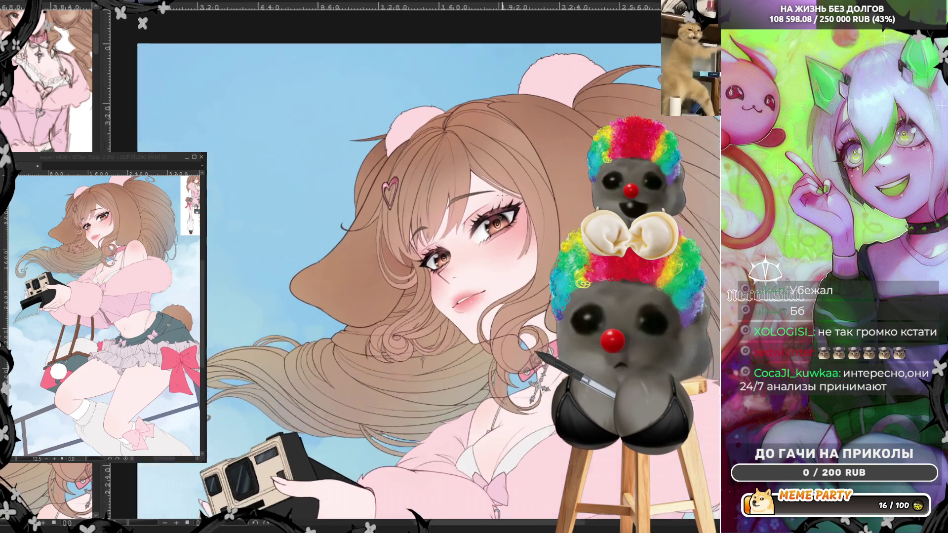
scroll(500, 213, up, 2)
scroll(498, 224, up, 2)
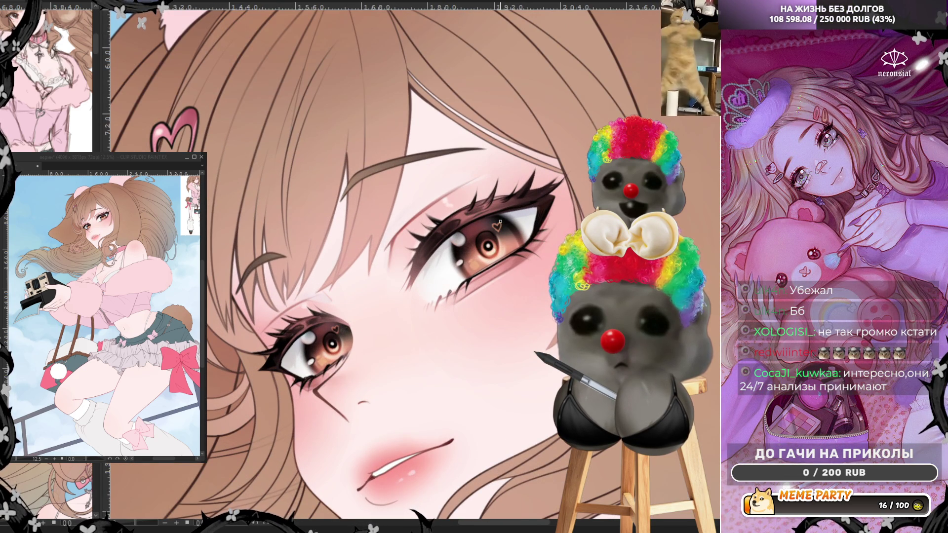
scroll(500, 222, down, 1)
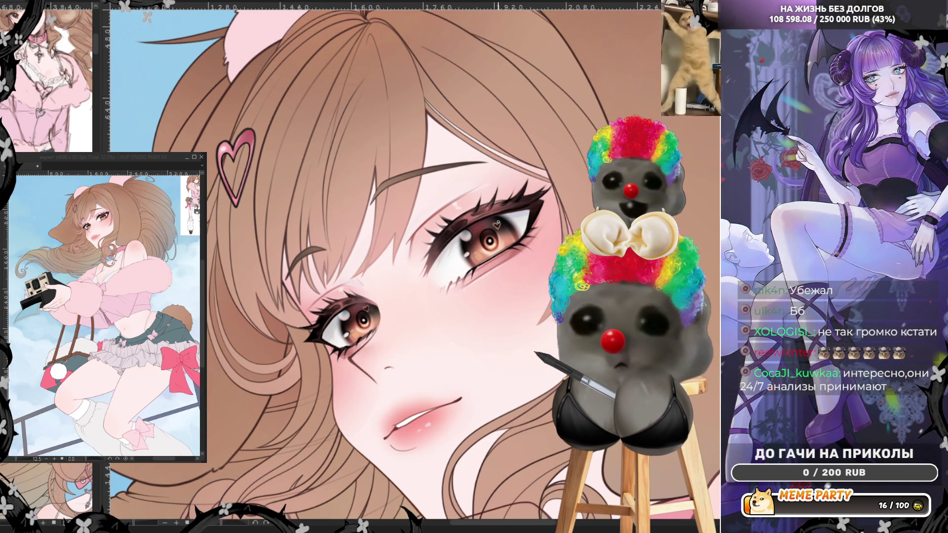
scroll(415, 321, up, 3)
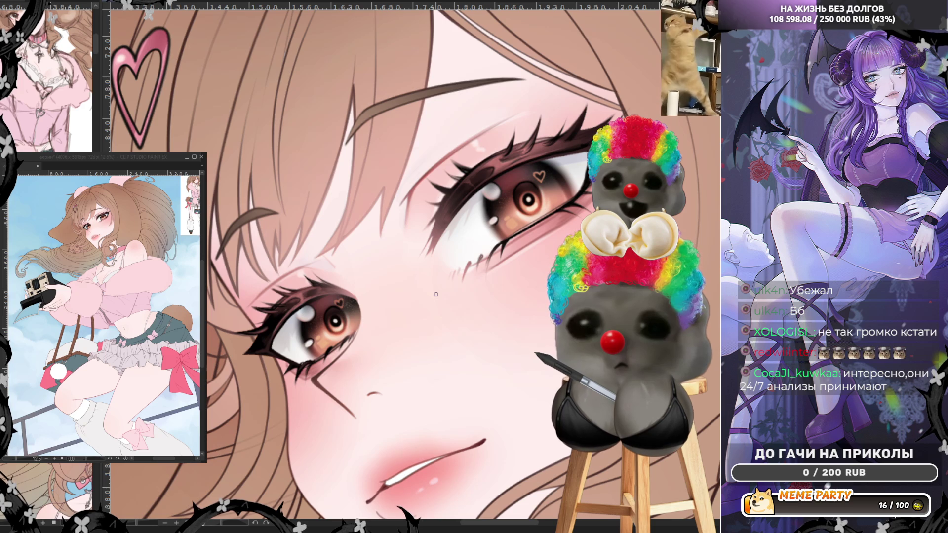
scroll(436, 294, down, 1)
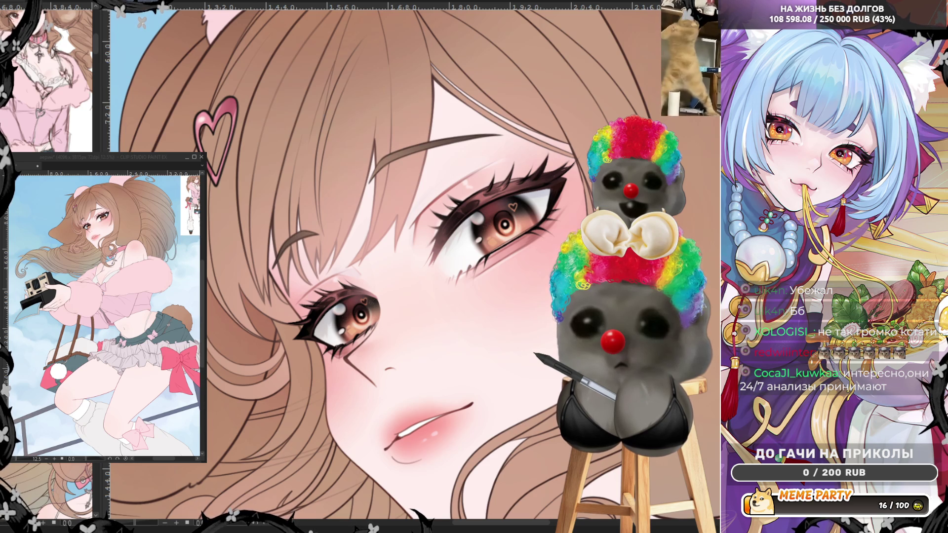
scroll(451, 452, down, 3)
scroll(451, 452, up, 4)
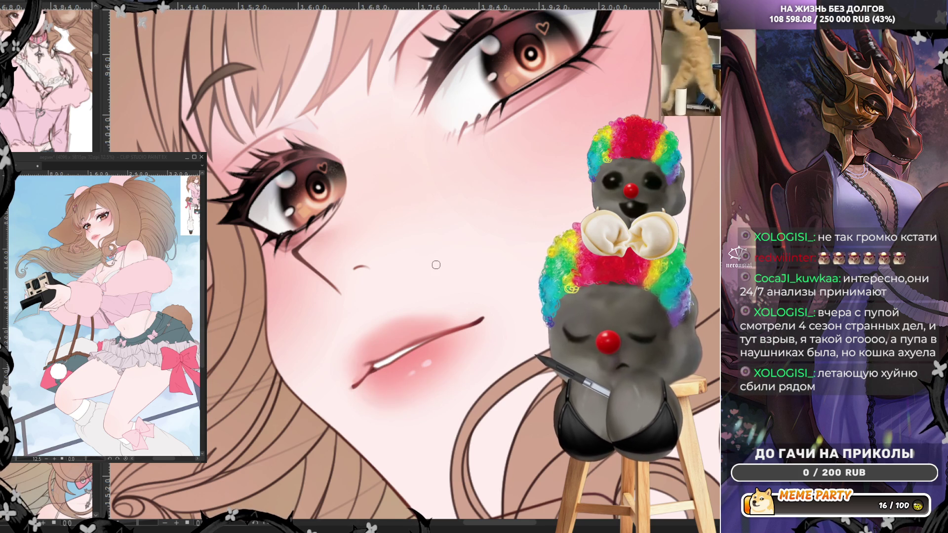
Paint a soft pink shading stroke under the lower lip and mirror the view to check it
drag(374, 398, 419, 401)
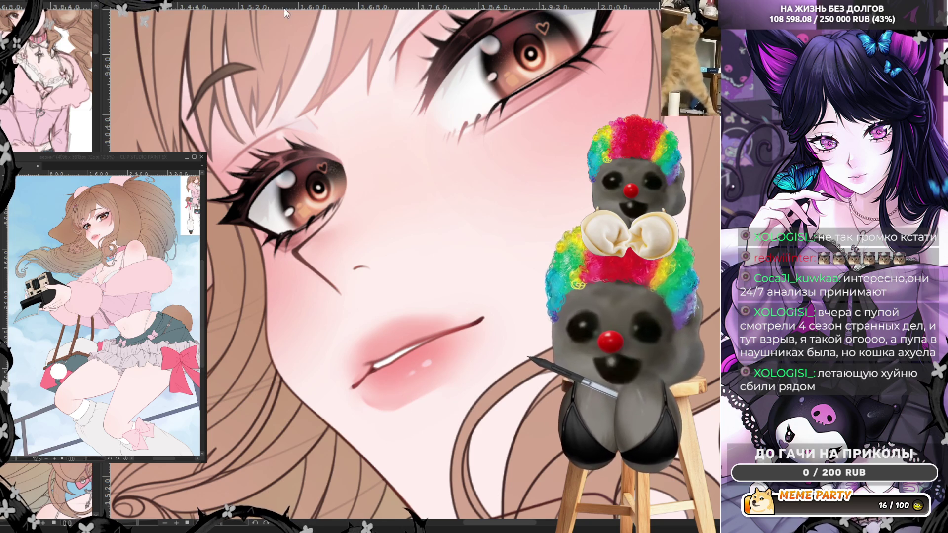
key(h)
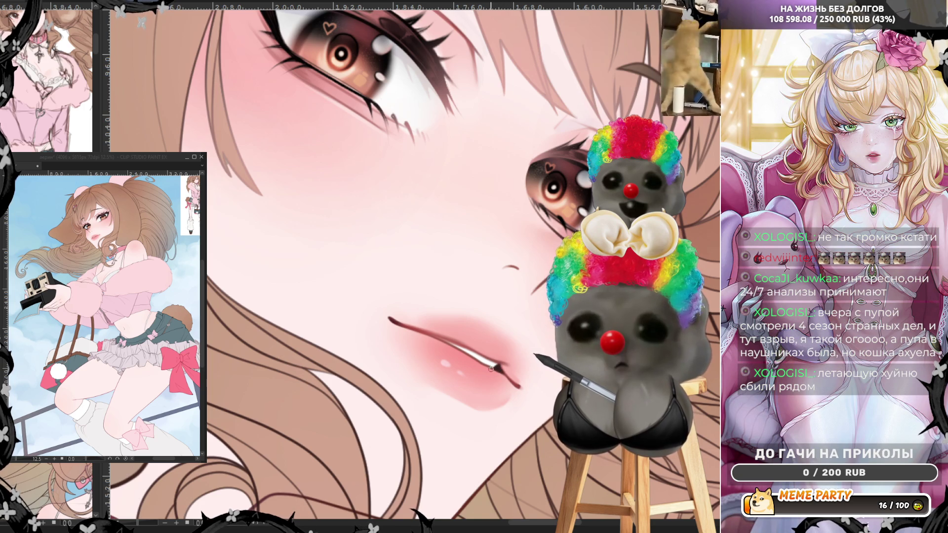
scroll(492, 254, down, 5)
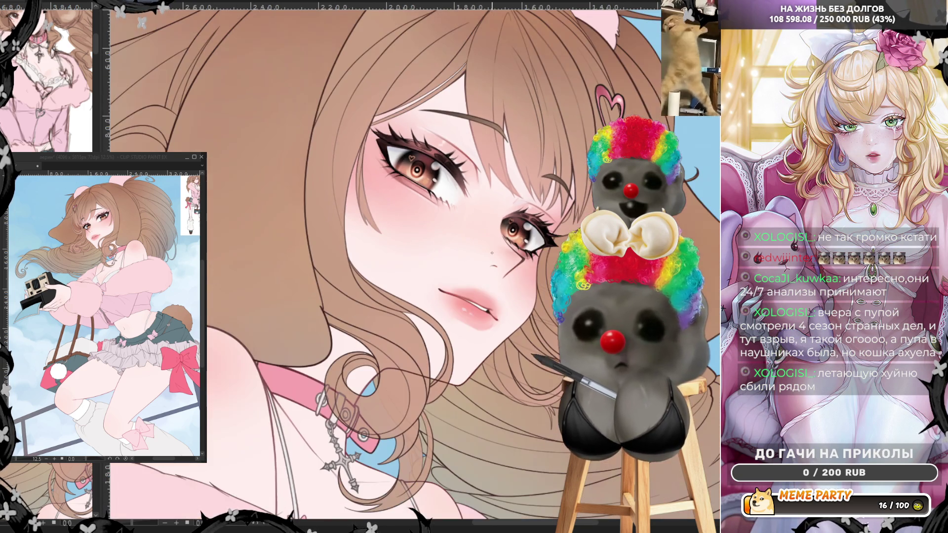
scroll(492, 253, down, 2)
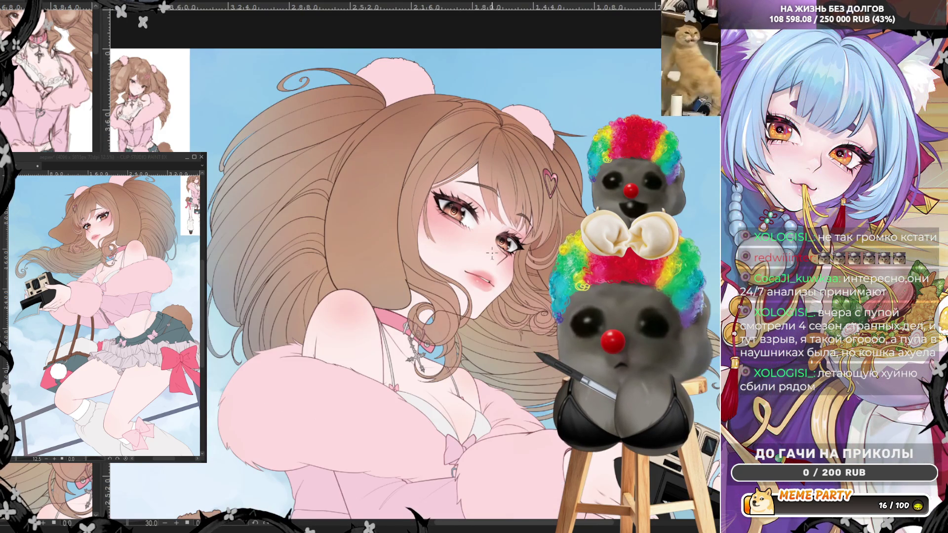
scroll(534, 218, up, 4)
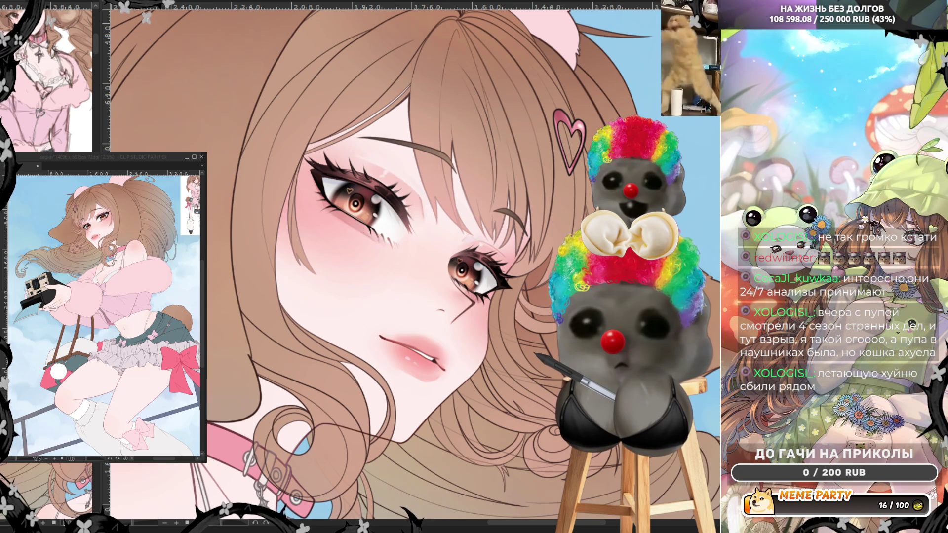
scroll(450, 191, up, 2)
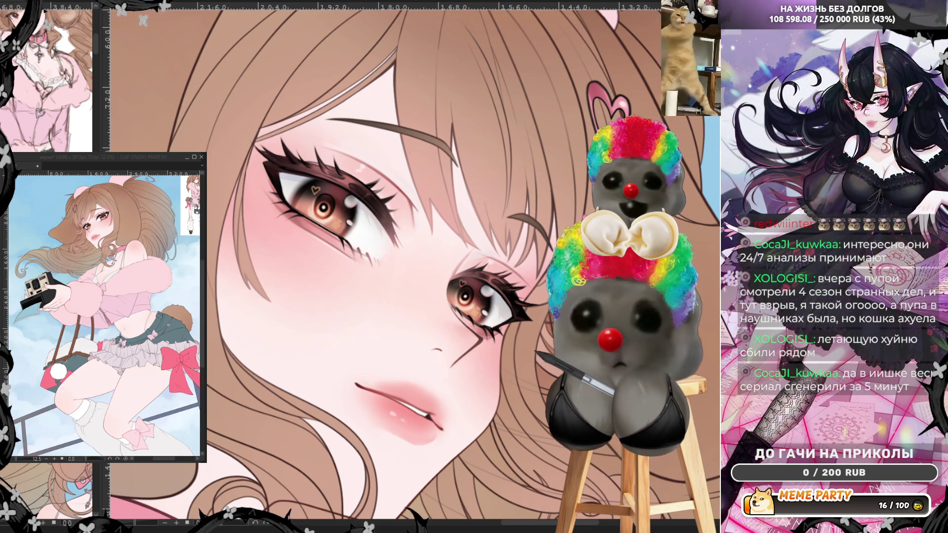
Flip the canvas view horizontally to recheck the face
key(h)
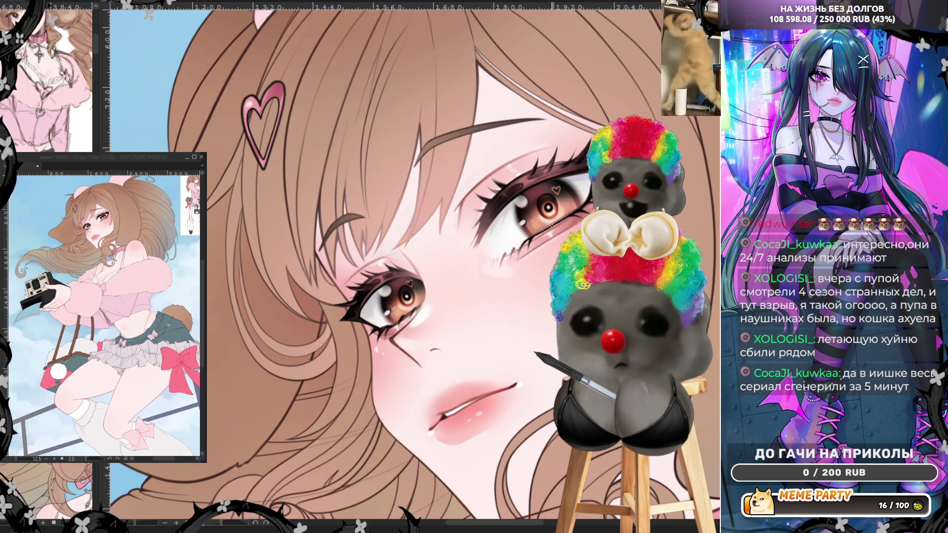
scroll(385, 262, down, 5)
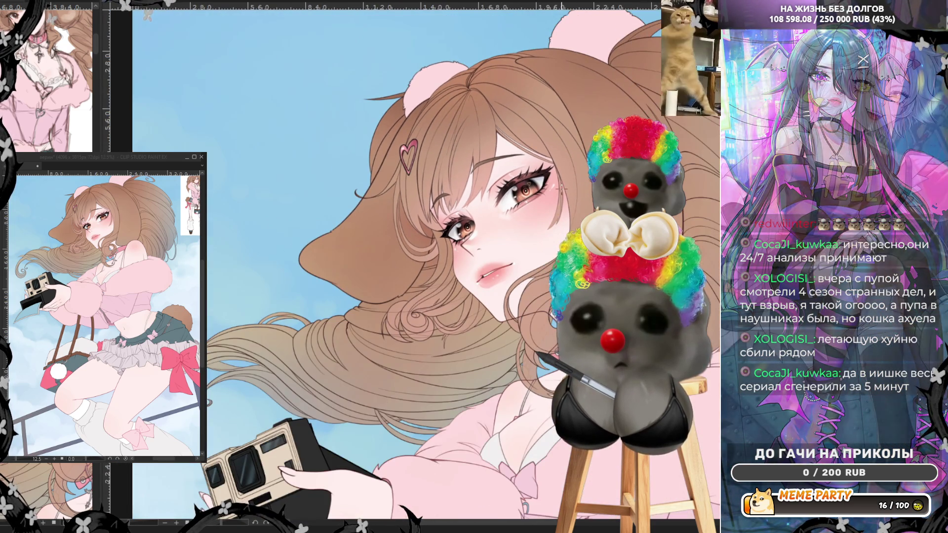
scroll(562, 197, up, 3)
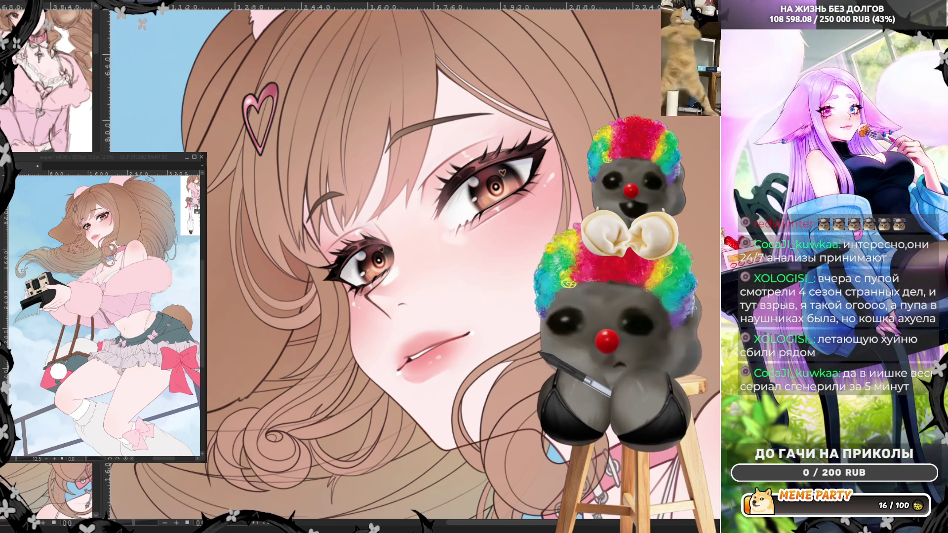
scroll(305, 219, down, 2)
scroll(305, 220, up, 2)
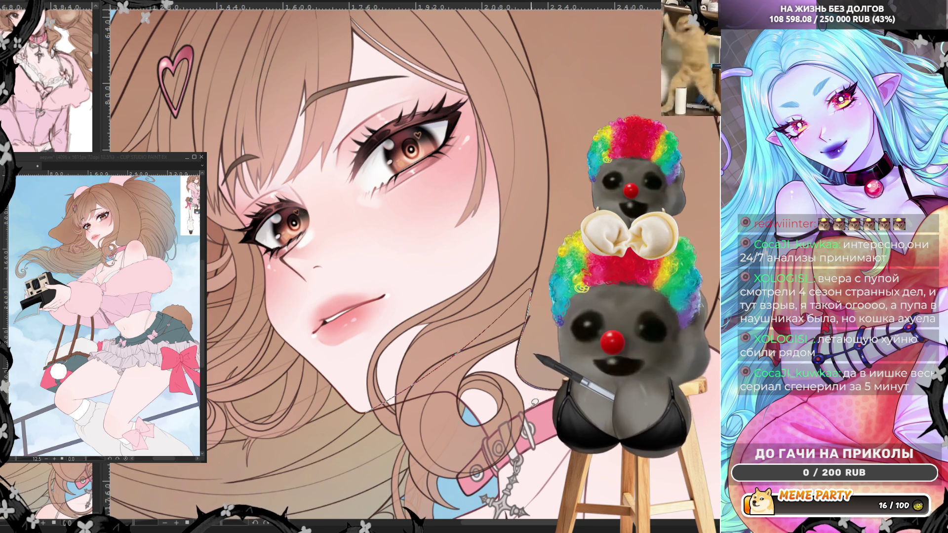
mouse_move(505, 421)
mouse_down()
mouse_move(430, 387)
mouse_move(369, 412)
mouse_up()
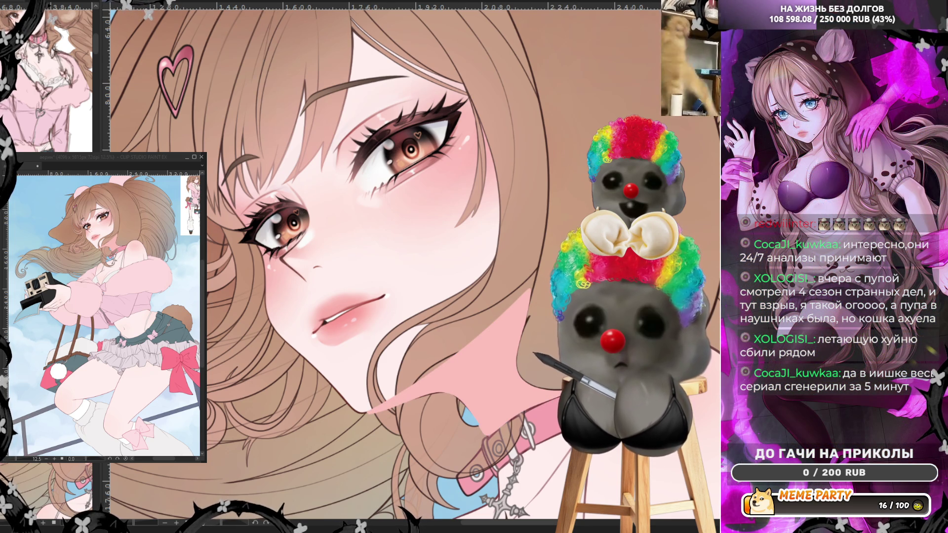
key(ctrl+z)
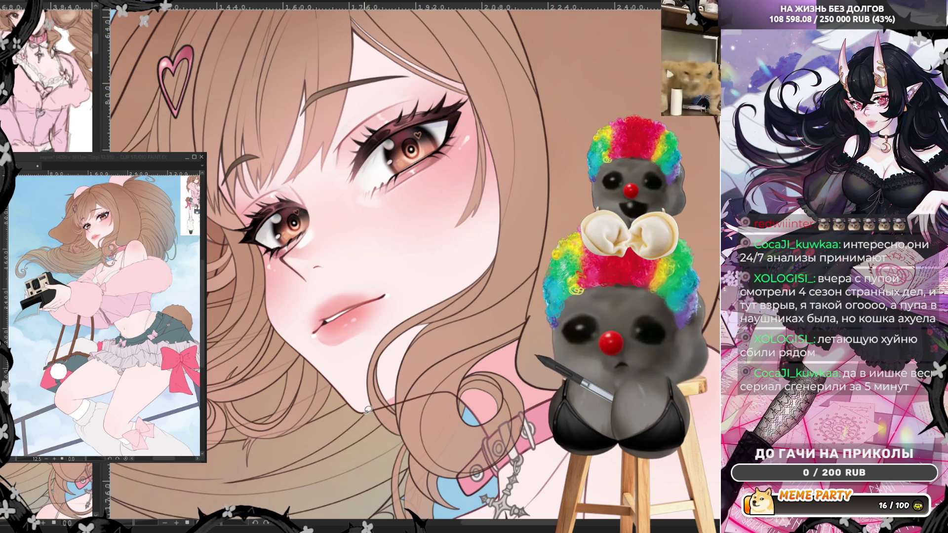
drag(414, 374, 414, 374)
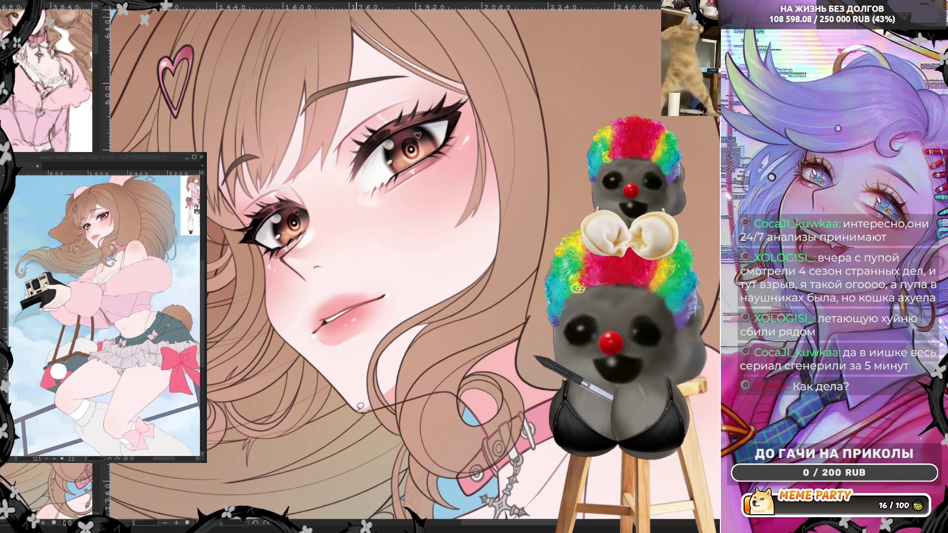
key(h)
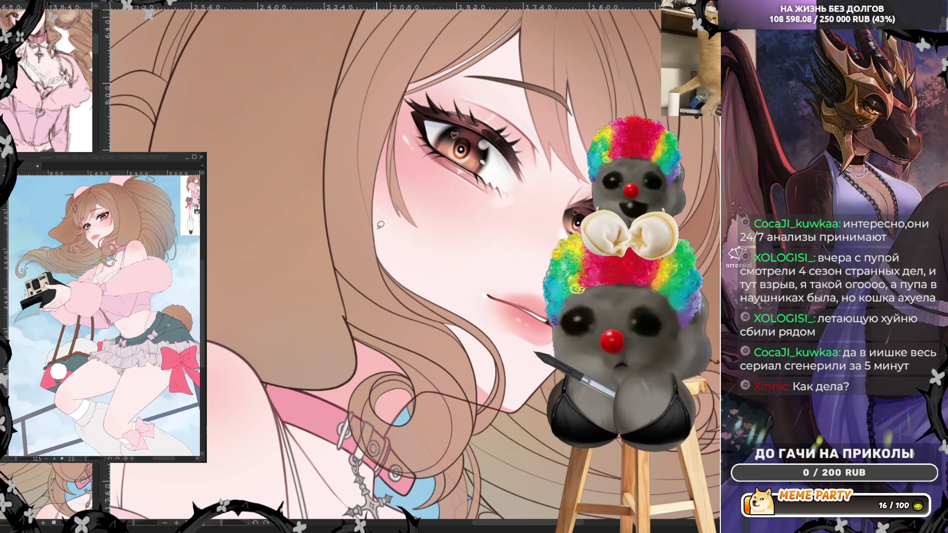
drag(381, 137, 383, 182)
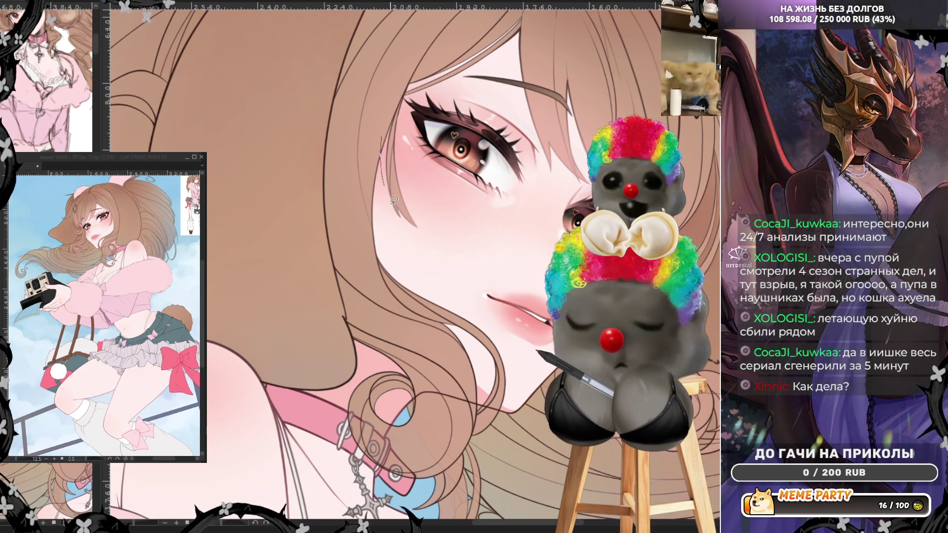
key(ctrl+z)
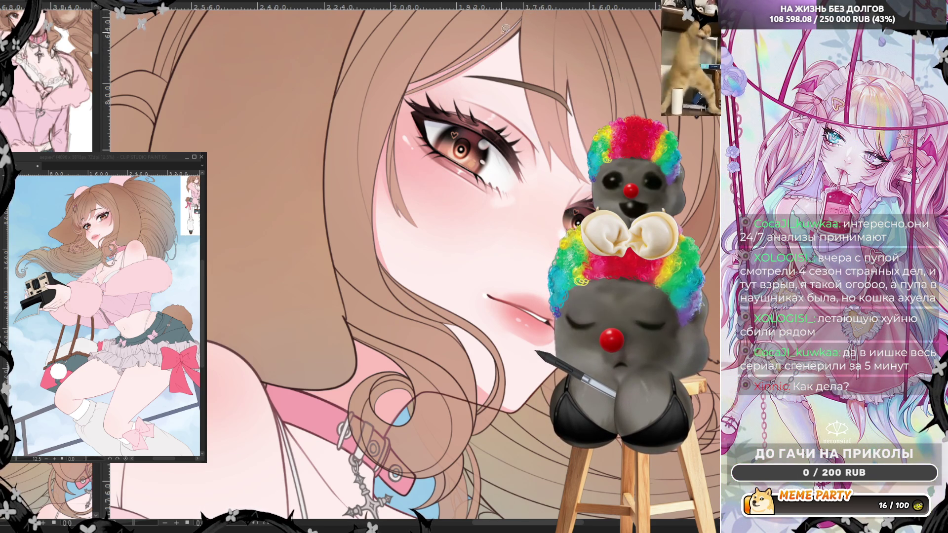
drag(514, 27, 529, 97)
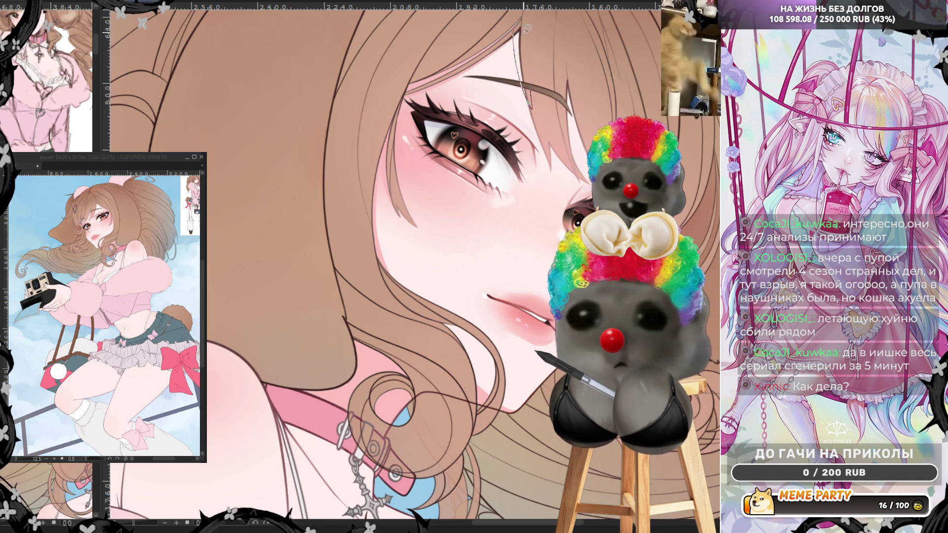
drag(518, 37, 398, 93)
key(ctrl+z)
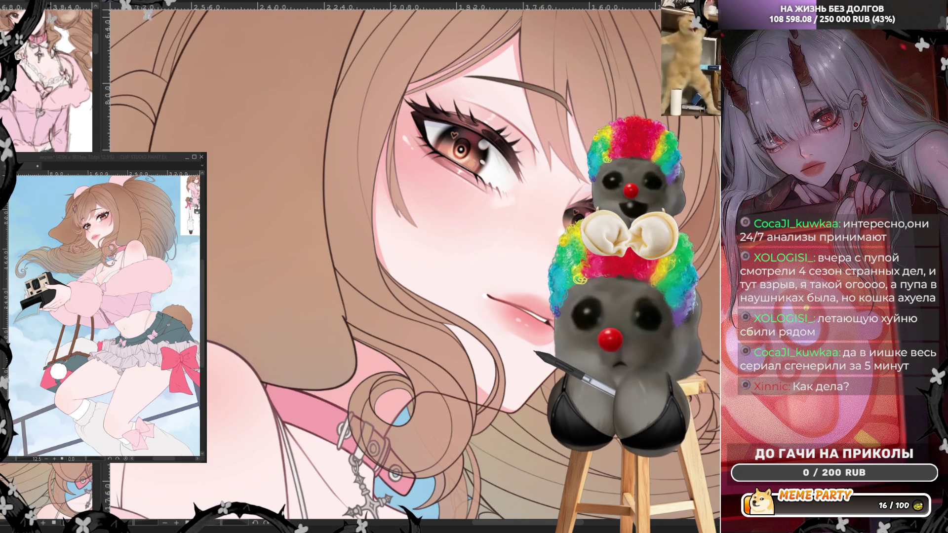
key(h)
Zoom into the collar and draw a thin dark line beside the cross pendant
scroll(503, 341, down, 3)
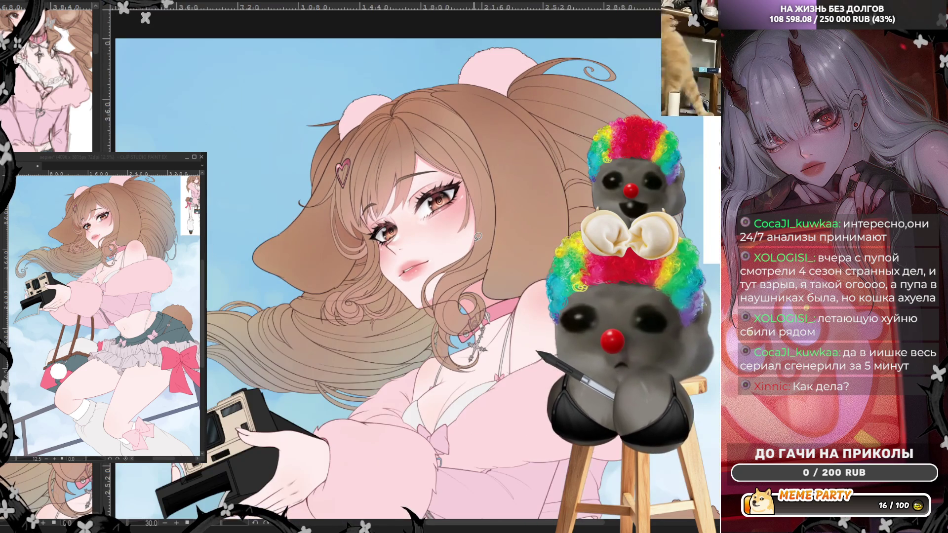
scroll(504, 342, up, 3)
scroll(504, 342, up, 1)
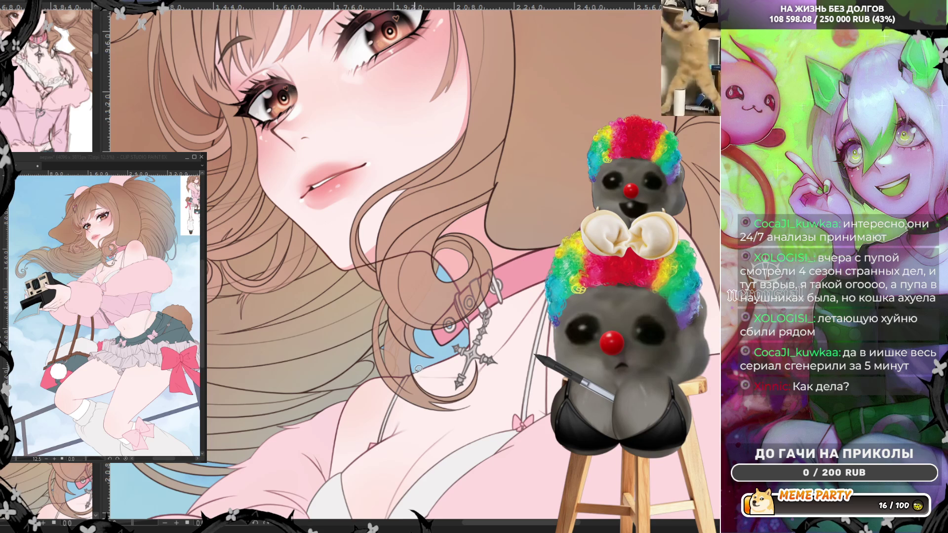
mouse_move(430, 385)
mouse_down()
mouse_move(467, 381)
mouse_move(452, 344)
mouse_up()
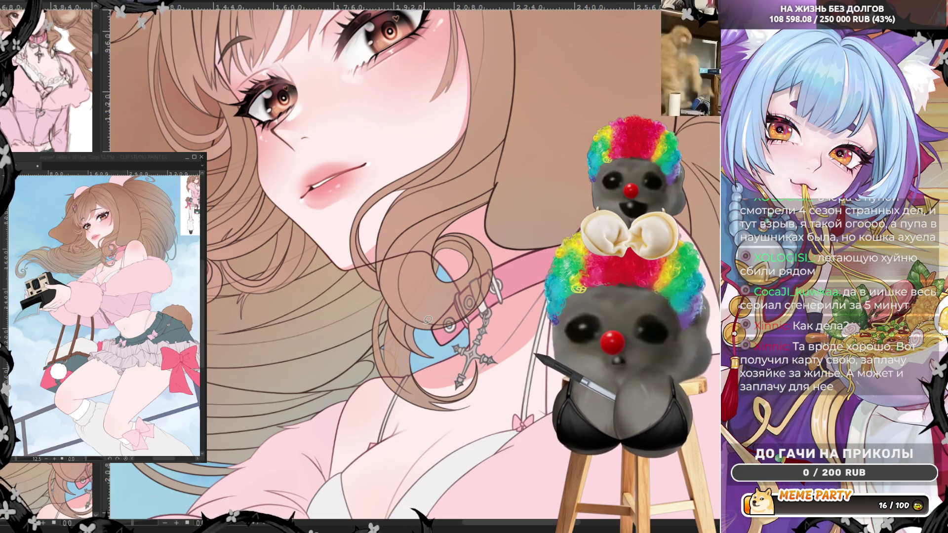
scroll(470, 271, down, 5)
Lay down shading strokes on the chest below the cross
scroll(479, 366, up, 5)
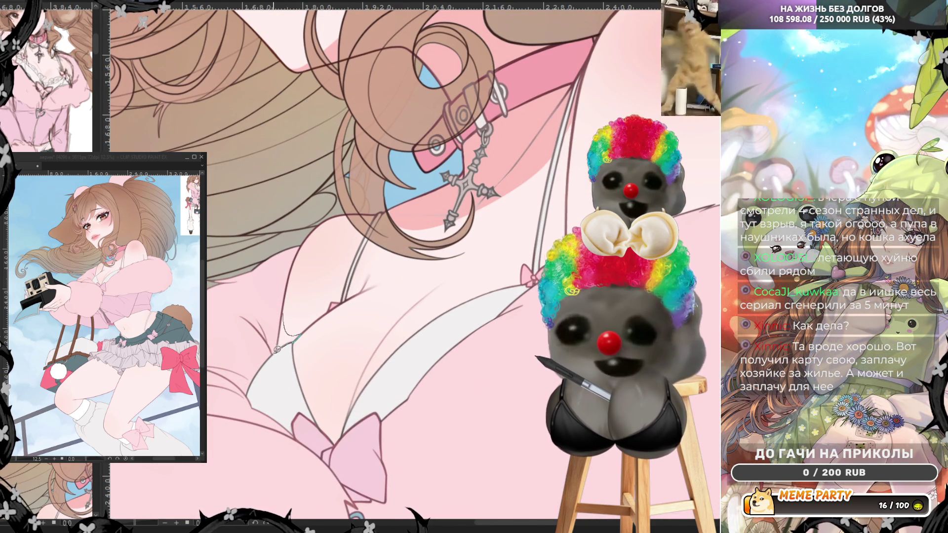
drag(285, 314, 285, 305)
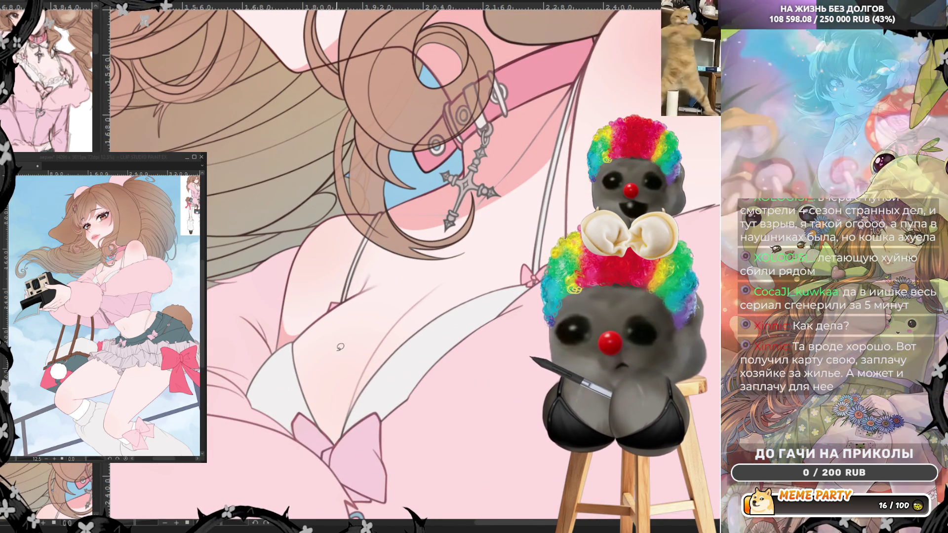
mouse_move(296, 358)
mouse_down()
mouse_move(342, 436)
mouse_move(303, 382)
mouse_up()
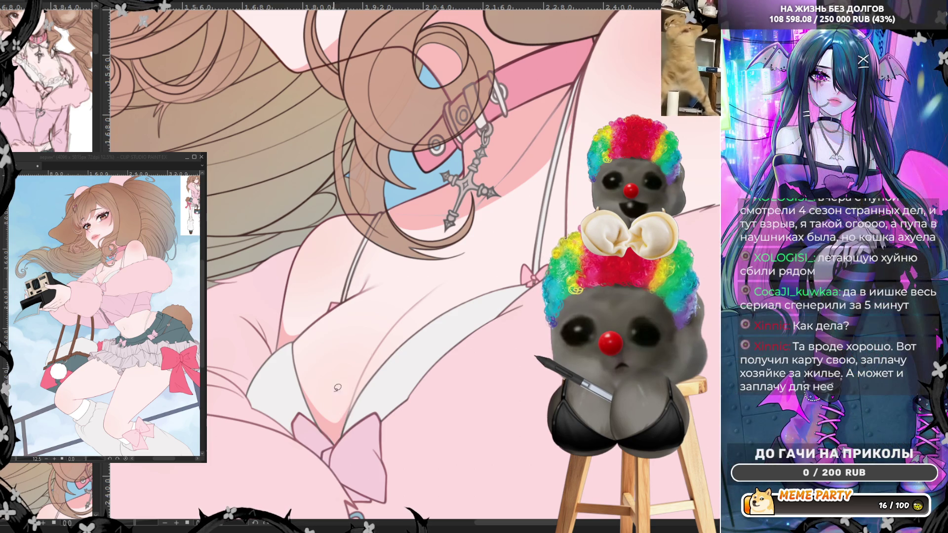
Draw a thin pink line along the chest strap and undo the darker pink shading over the hair
drag(412, 306, 442, 275)
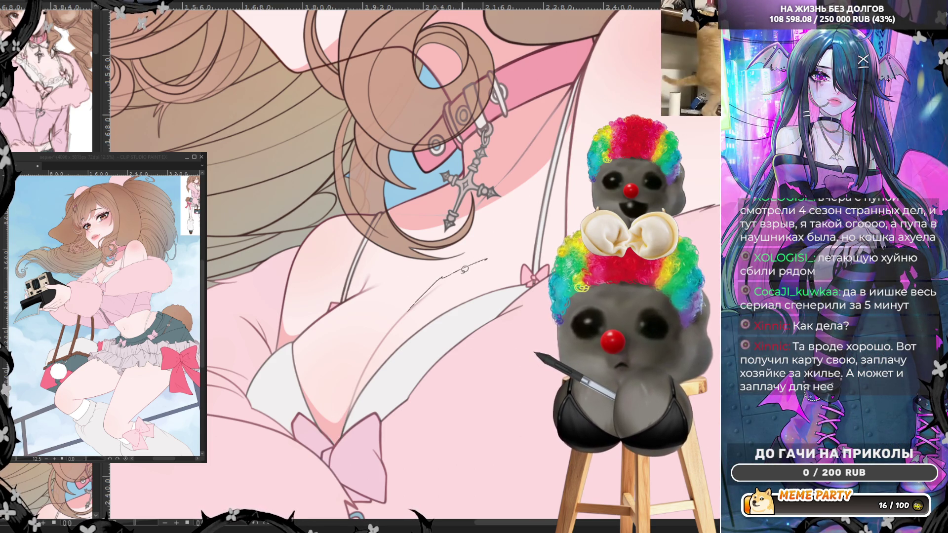
key(ctrl+z)
drag(390, 332, 446, 277)
key(ctrl+z)
drag(481, 265, 397, 322)
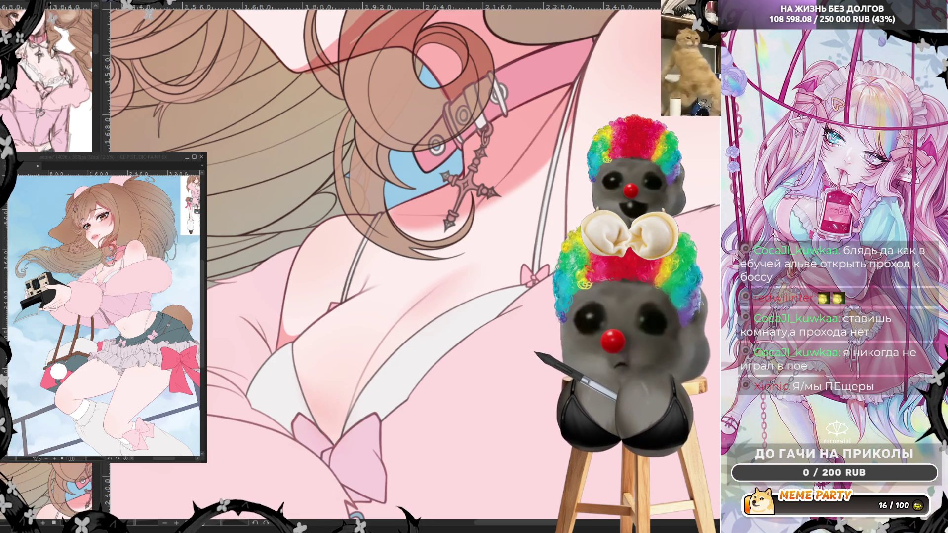
key(ctrl+z)
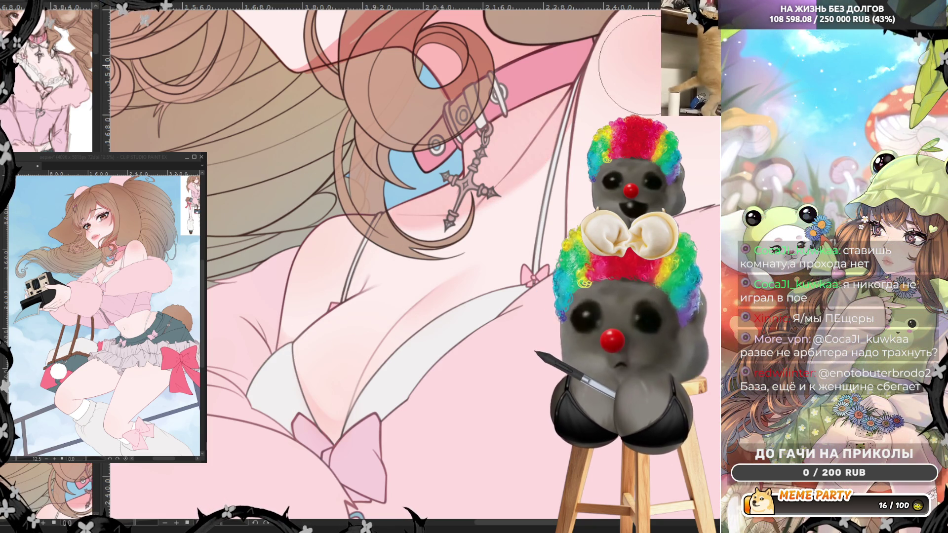
Remove the stray sketch stroke and the faint trial stroke across the hair
scroll(516, 88, up, 5)
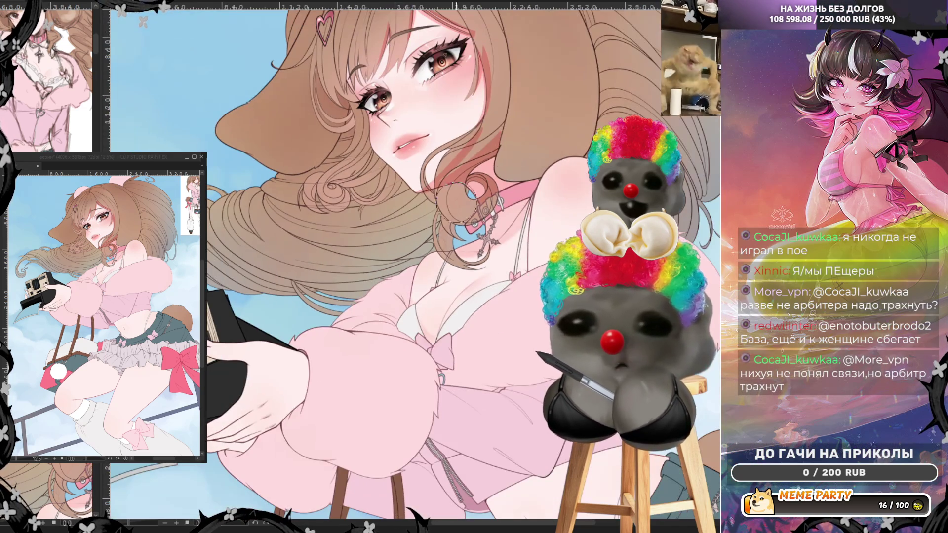
scroll(408, 83, up, 3)
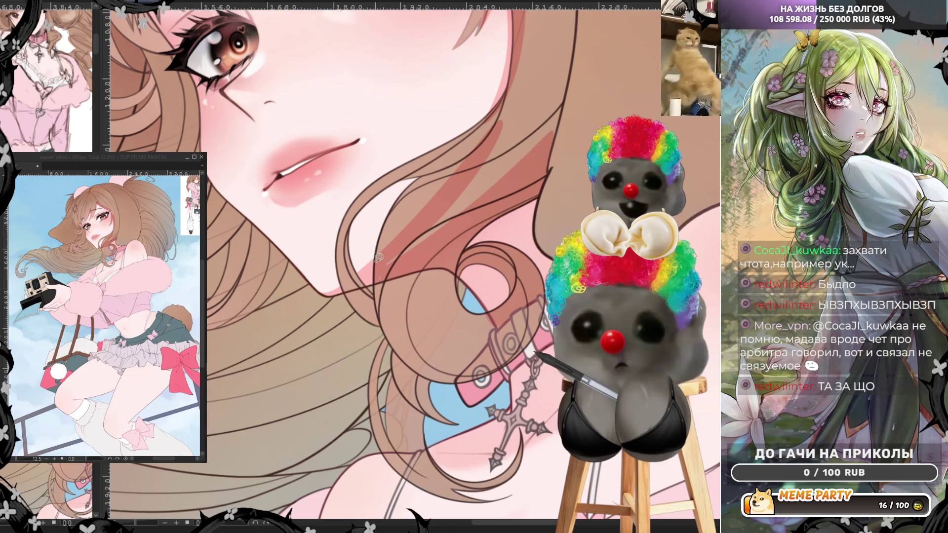
key(ctrl+z)
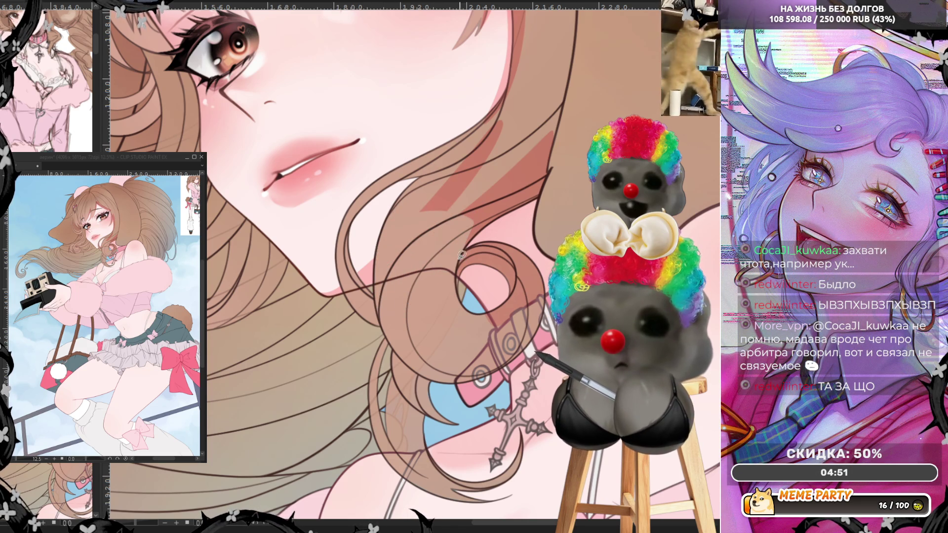
drag(458, 267, 536, 195)
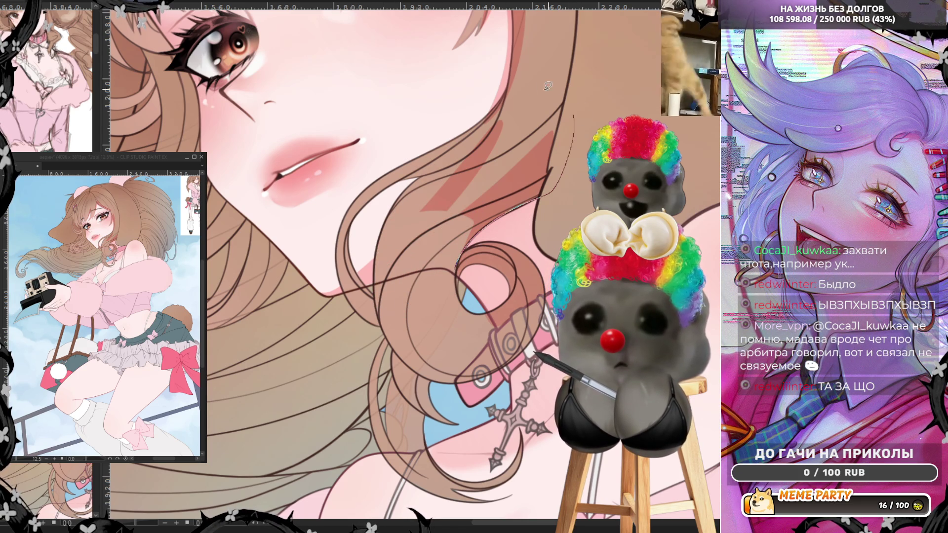
key(ctrl+z)
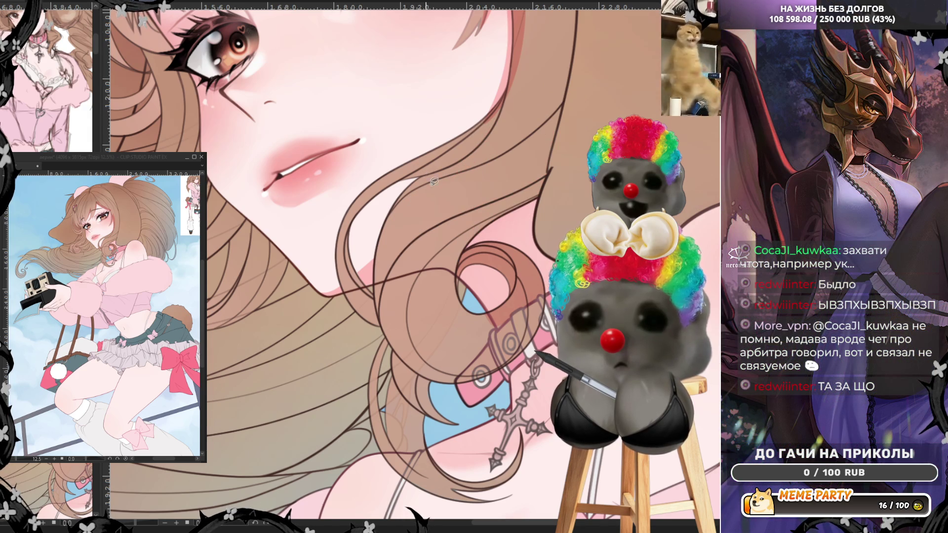
Mirror the view and lasso-fill the hair loop beside the collar ring to lighten it
scroll(429, 175, down, 3)
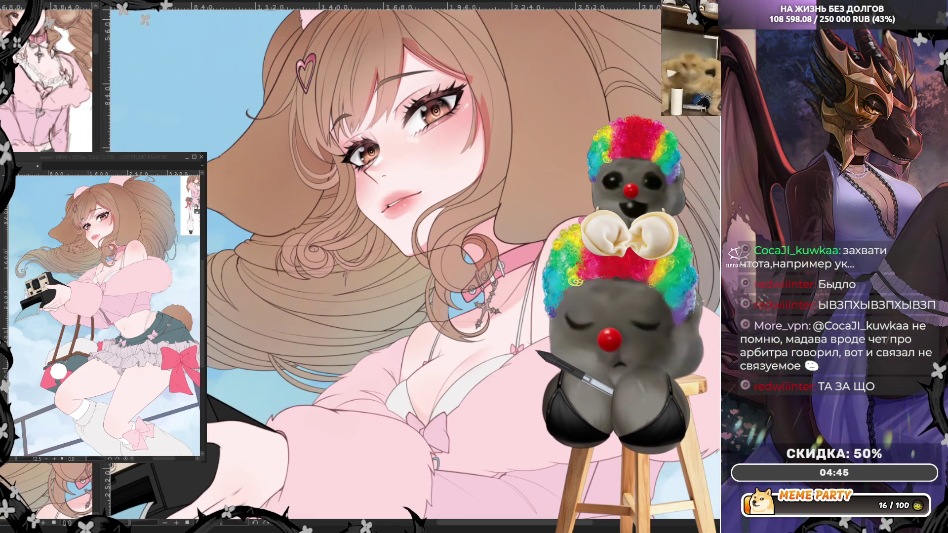
key(h)
scroll(434, 197, up, 5)
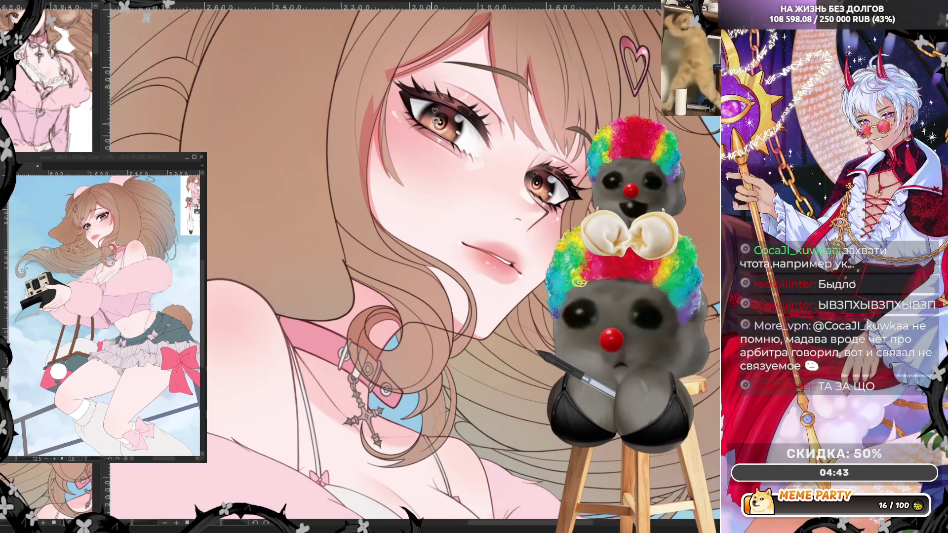
scroll(399, 411, up, 1)
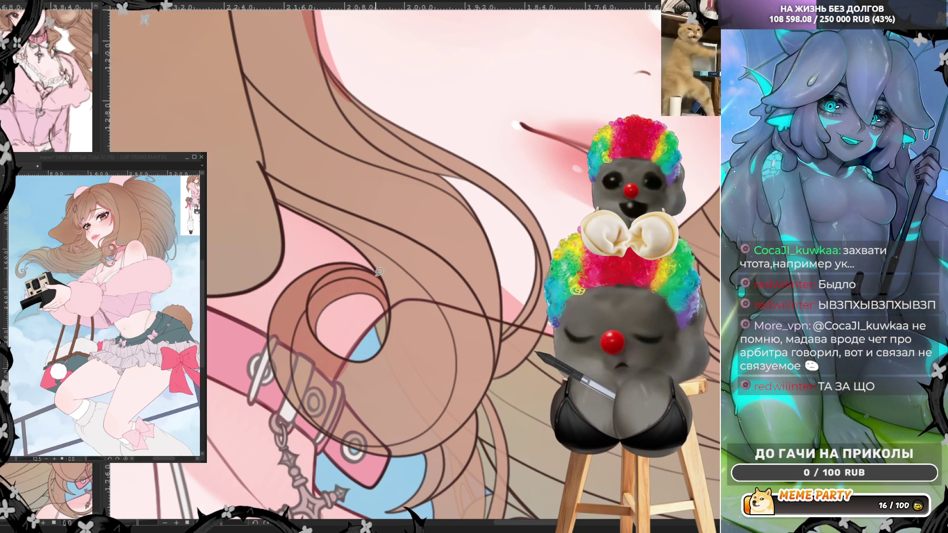
mouse_move(311, 306)
mouse_down()
mouse_move(323, 341)
mouse_move(361, 360)
mouse_move(341, 377)
mouse_move(286, 364)
mouse_move(271, 323)
mouse_up()
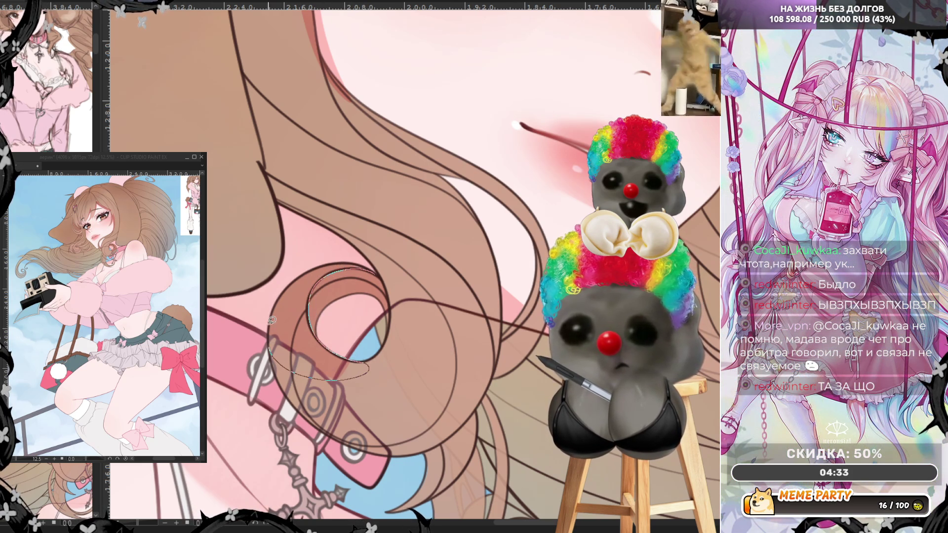
drag(335, 260, 368, 266)
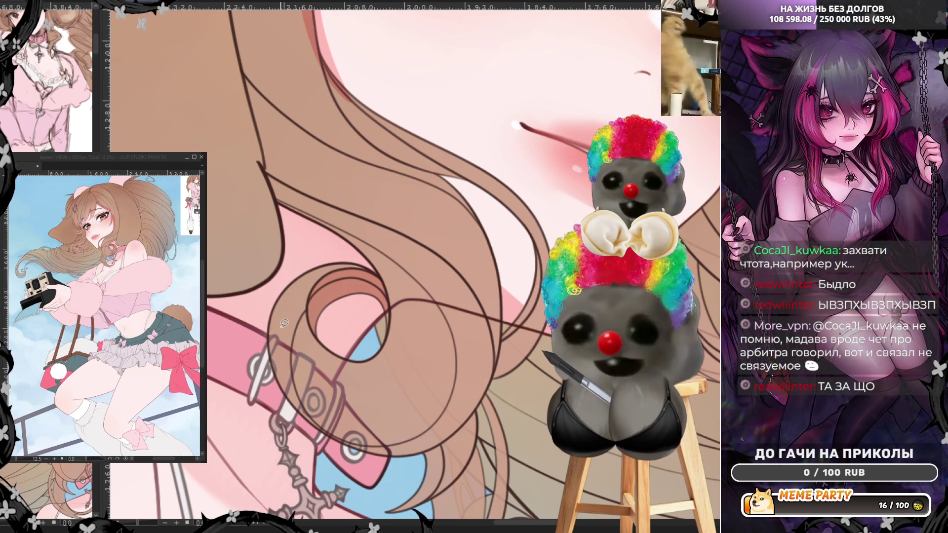
scroll(285, 324, down, 3)
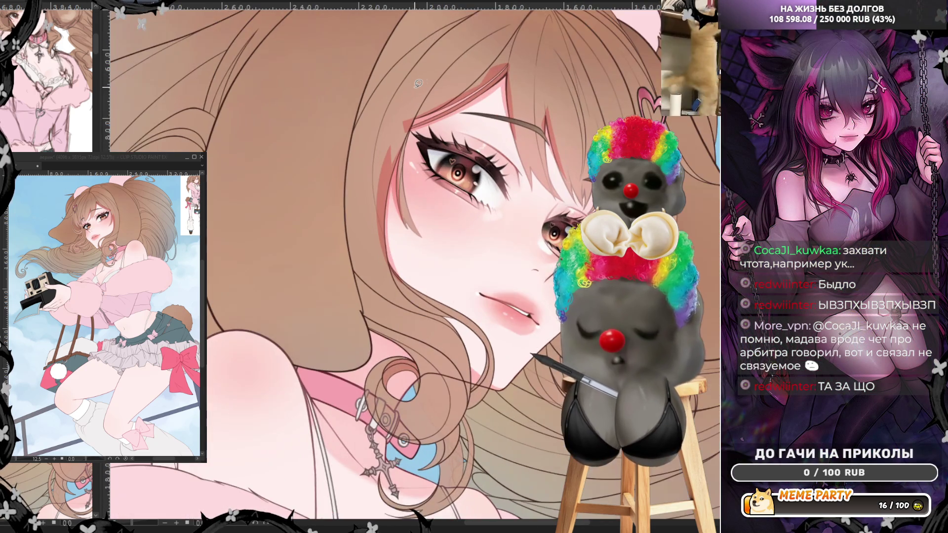
scroll(469, 217, up, 3)
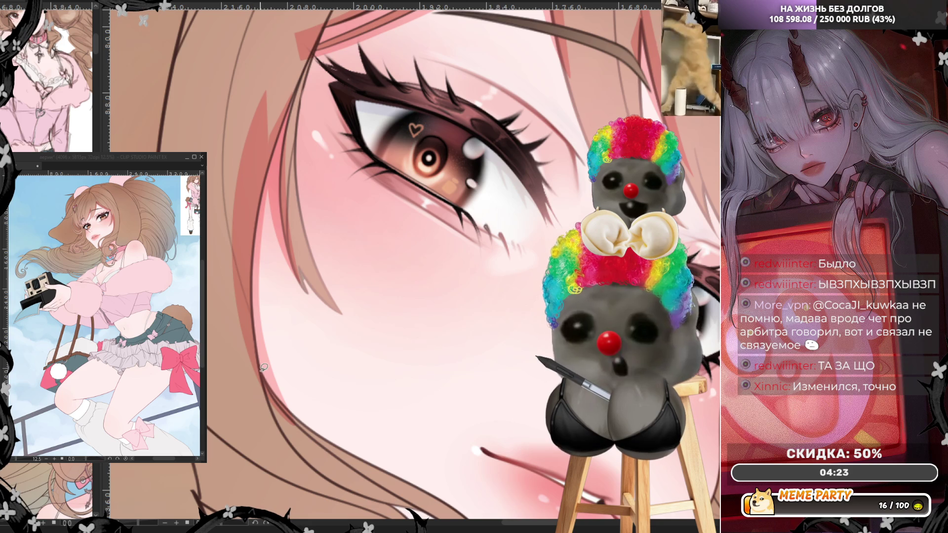
Outline areas along the cheek and hair edge, then zoom out to the whole face
drag(262, 371, 313, 444)
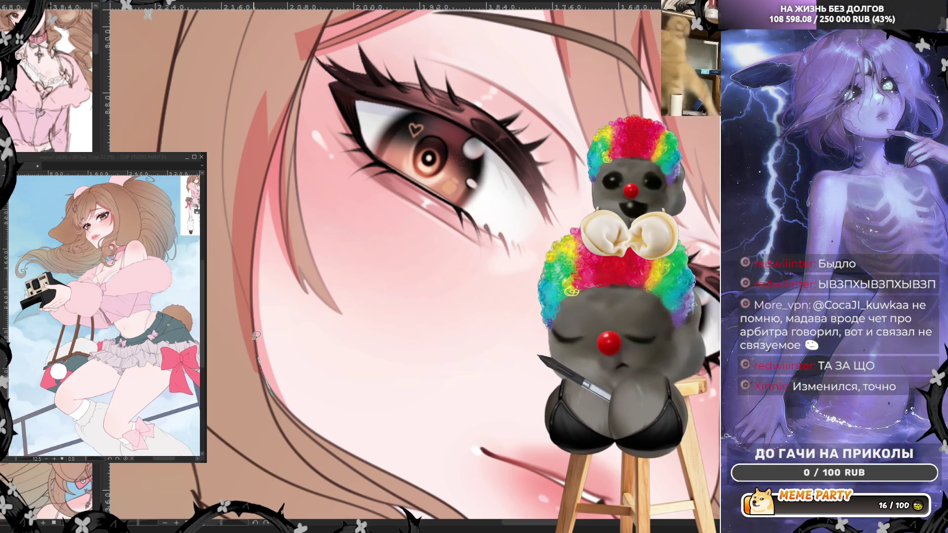
drag(257, 341, 258, 229)
mouse_move(283, 62)
mouse_down()
mouse_move(219, 190)
mouse_move(257, 429)
mouse_up()
mouse_move(261, 179)
mouse_down()
mouse_move(307, 68)
mouse_move(290, 211)
mouse_up()
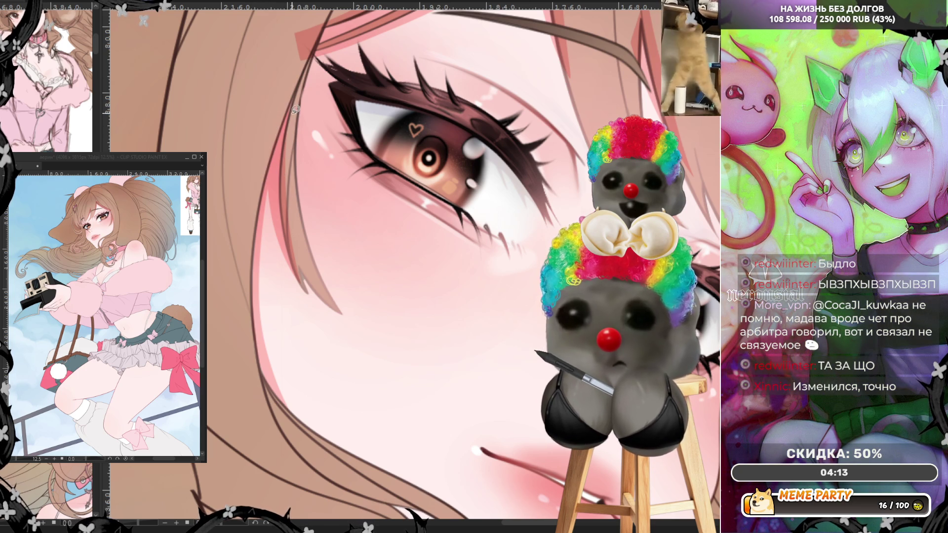
drag(303, 294, 290, 178)
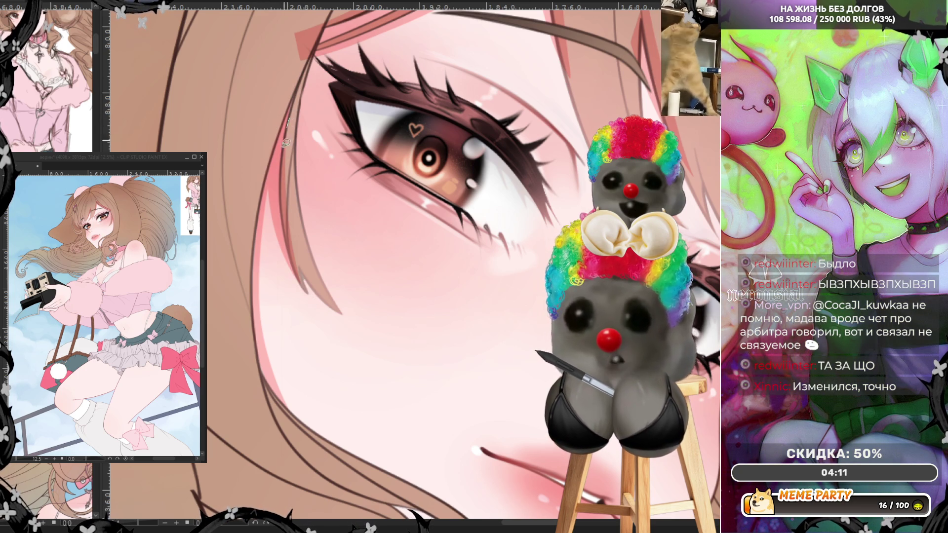
scroll(280, 190, down, 6)
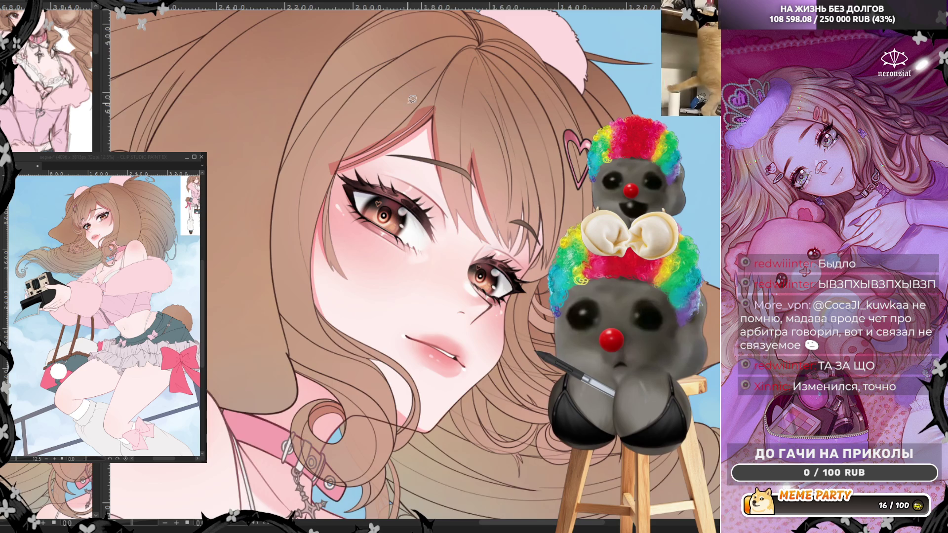
scroll(411, 98, up, 4)
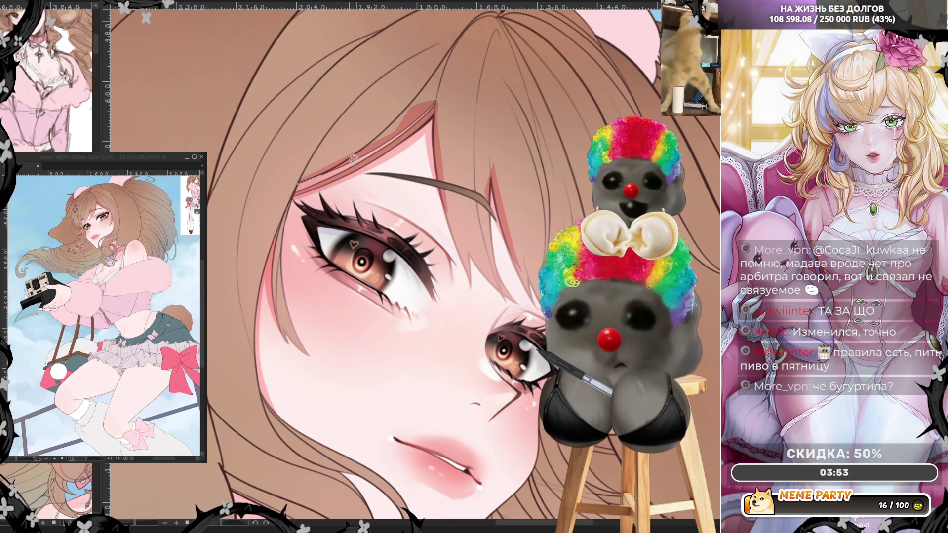
drag(411, 117, 318, 176)
key(ctrl+z)
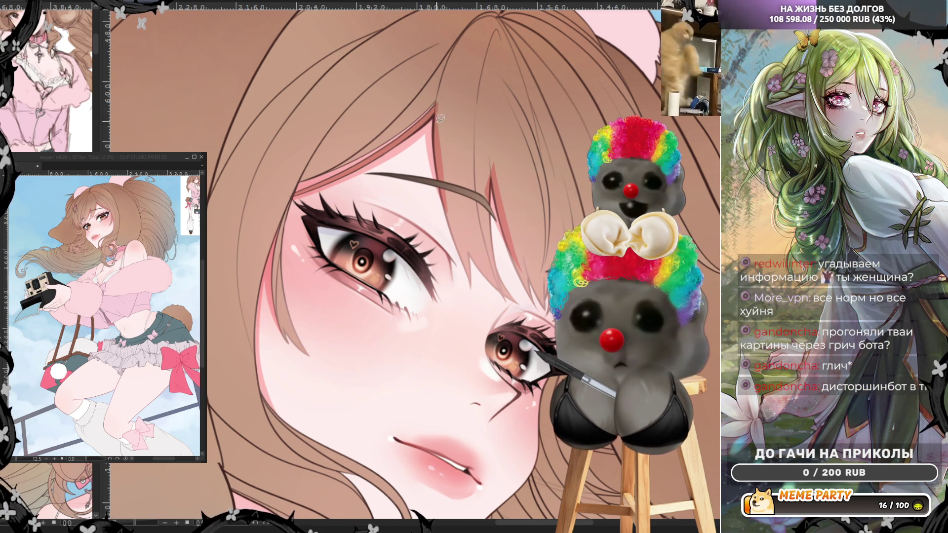
Test three thin lines near the eye, undo each, and greatly enlarge the brush size
drag(437, 101, 456, 237)
key(ctrl+z)
drag(494, 162, 496, 249)
key(ctrl+z)
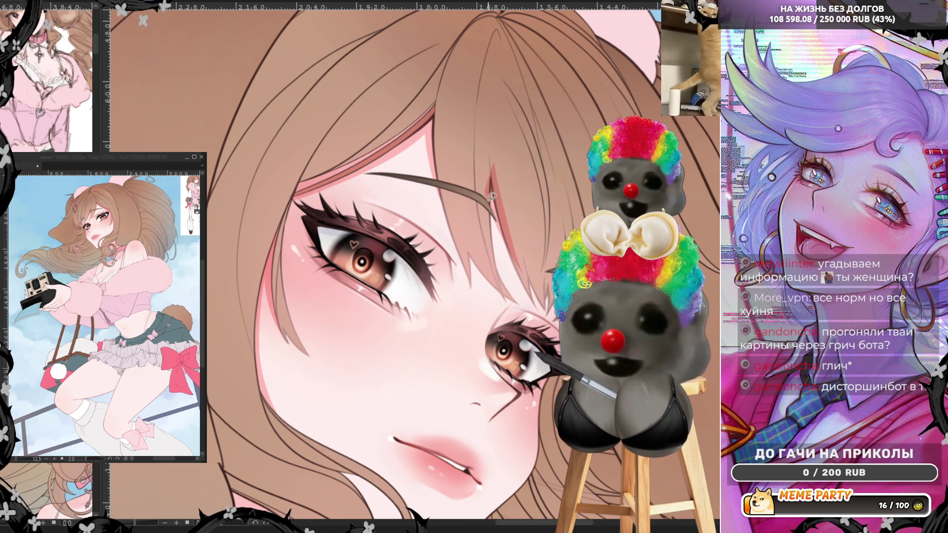
drag(491, 151, 492, 182)
key(ctrl+z)
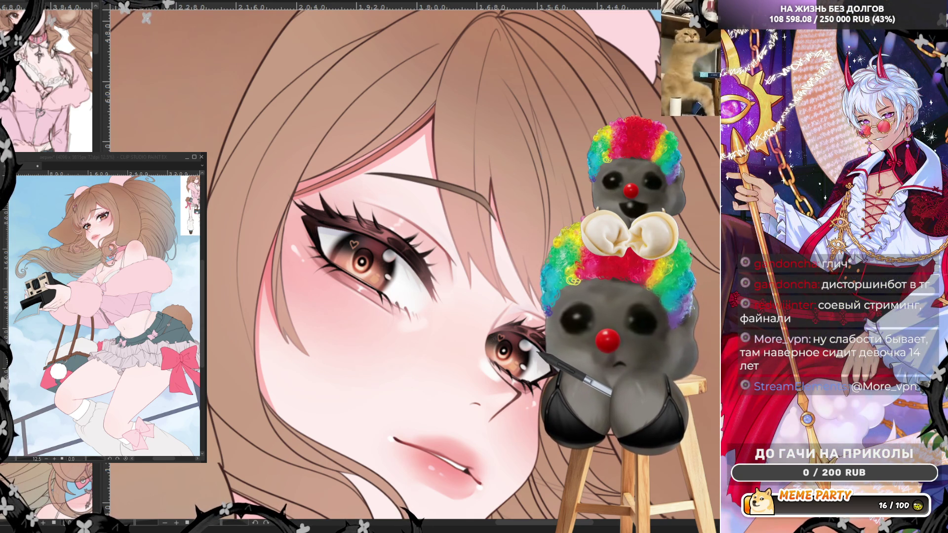
drag(209, 374, 358, 374)
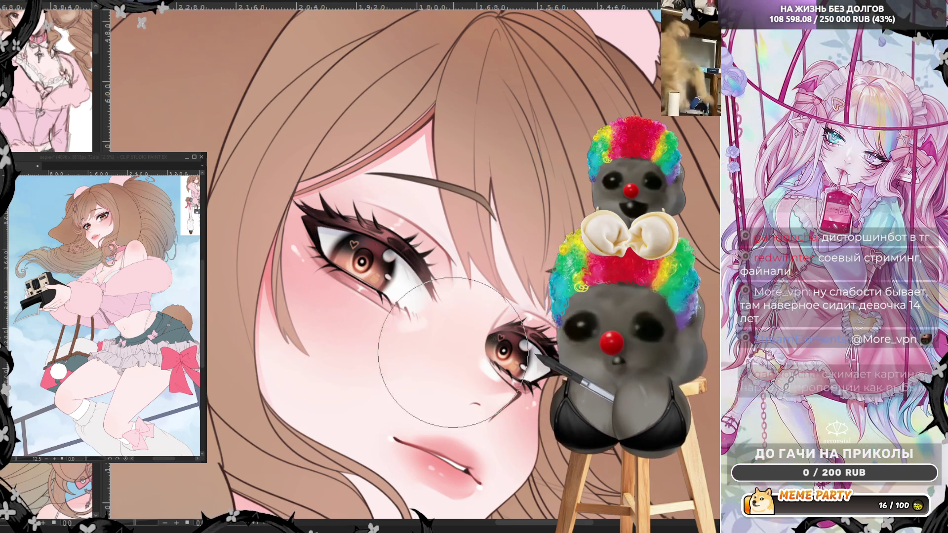
Flip the canvas view horizontally with H to check the reversed face, then zoom back in
scroll(541, 192, down, 2)
scroll(541, 191, down, 2)
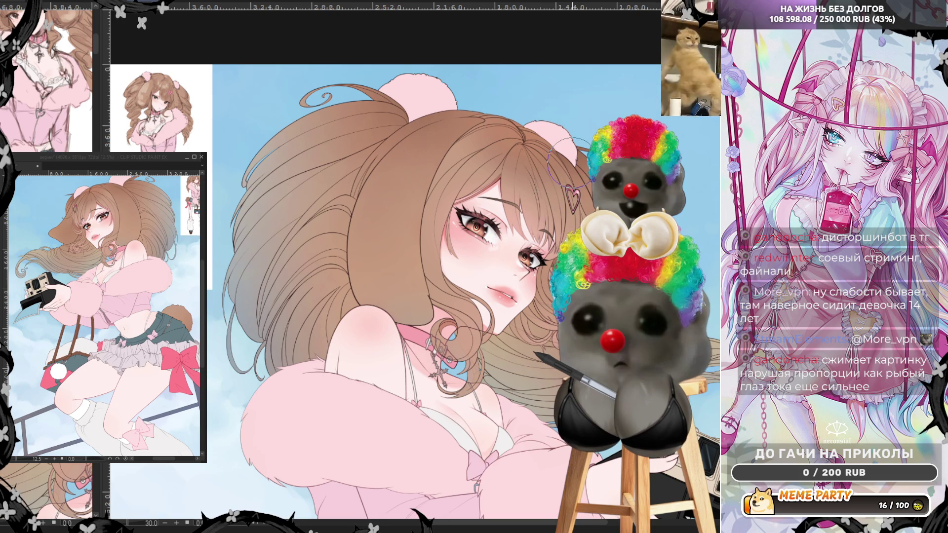
key(h)
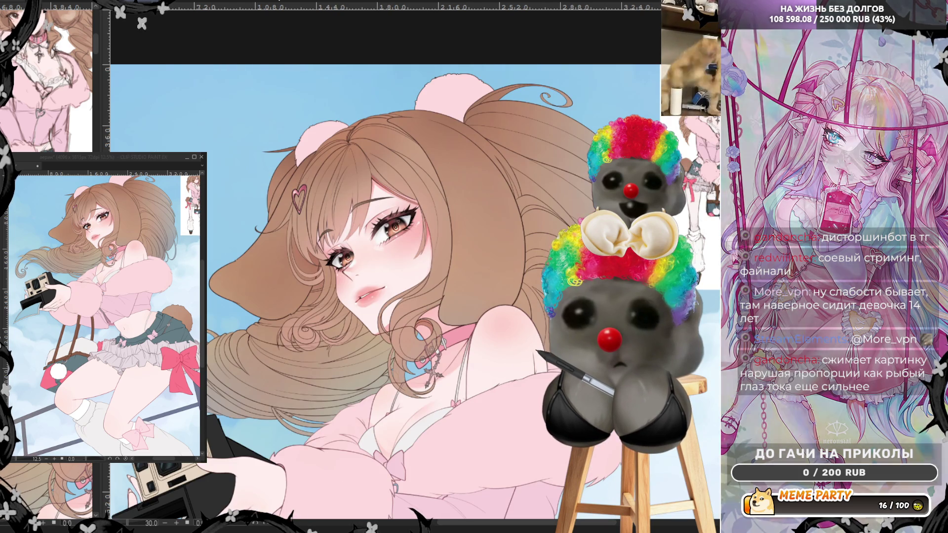
scroll(272, 303, up, 1)
scroll(415, 190, up, 3)
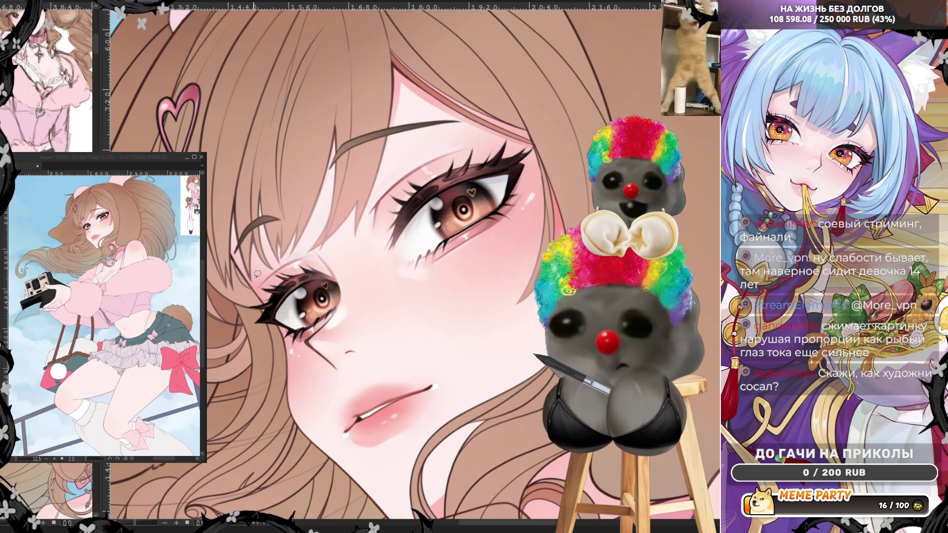
Lasso a thin strip from the lower-left eye's outer corner up toward the hairline
mouse_move(260, 293)
mouse_down()
mouse_move(237, 200)
mouse_move(239, 262)
mouse_move(263, 297)
mouse_up()
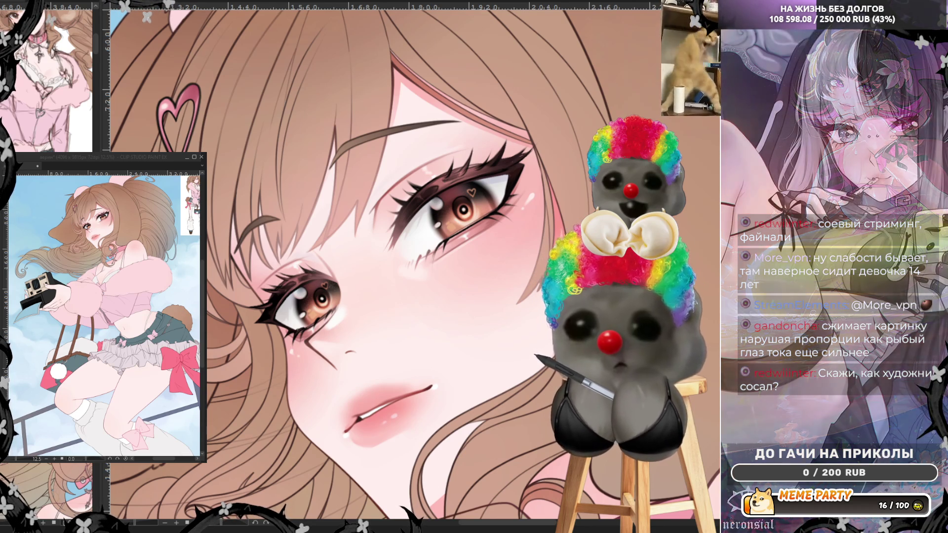
mouse_move(239, 265)
mouse_down()
mouse_move(235, 253)
mouse_move(259, 294)
mouse_move(238, 199)
mouse_move(233, 227)
mouse_up()
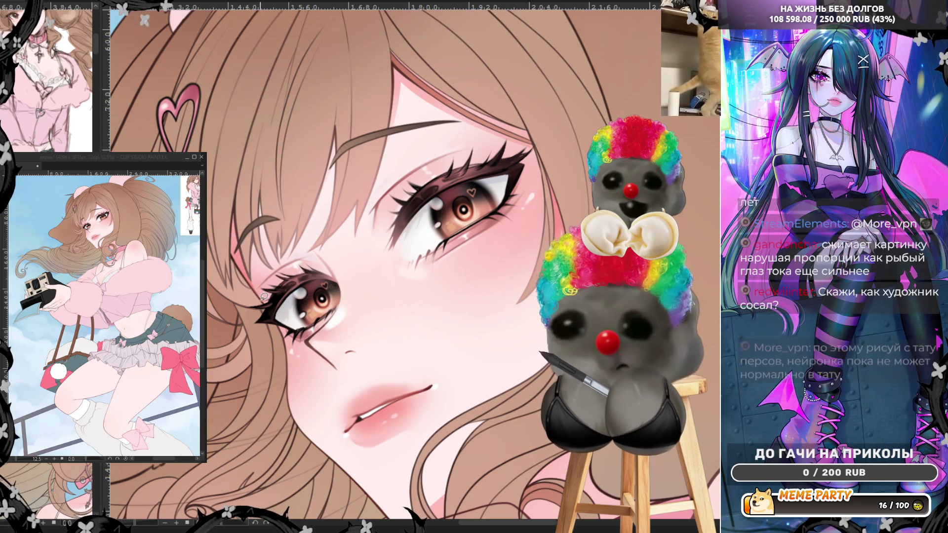
mouse_move(258, 289)
mouse_down()
mouse_move(256, 231)
mouse_move(253, 283)
mouse_move(262, 255)
mouse_up()
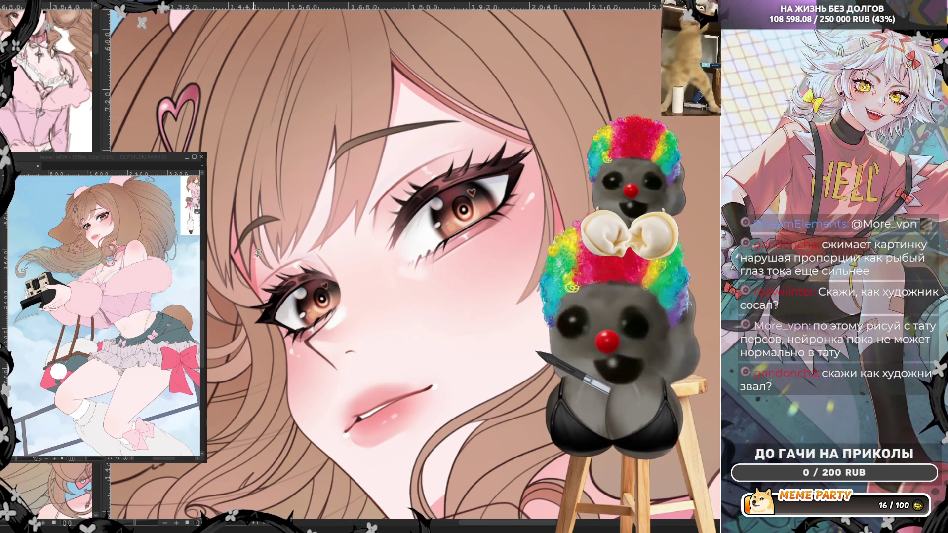
mouse_move(259, 254)
mouse_down()
mouse_move(276, 269)
mouse_move(256, 232)
mouse_move(268, 239)
mouse_up()
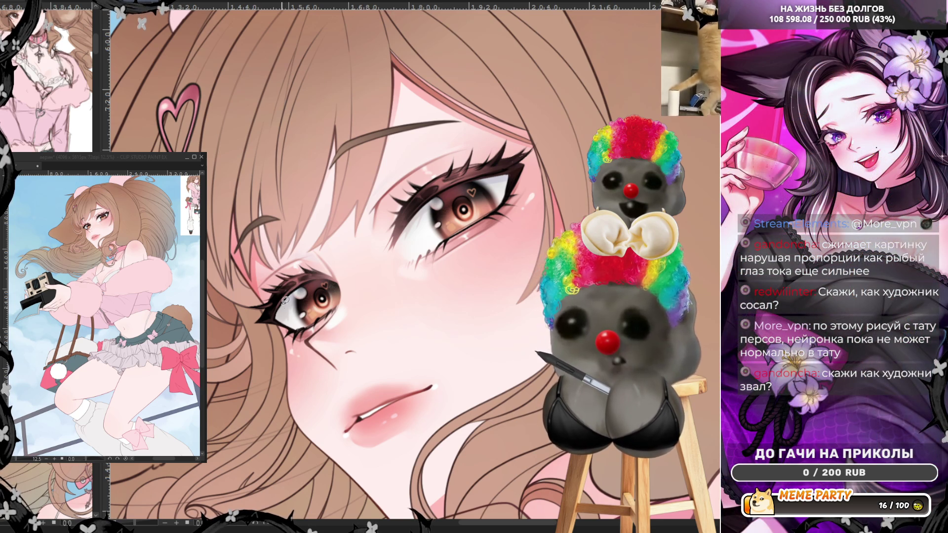
mouse_move(275, 264)
mouse_down()
mouse_move(262, 222)
mouse_move(274, 266)
mouse_up()
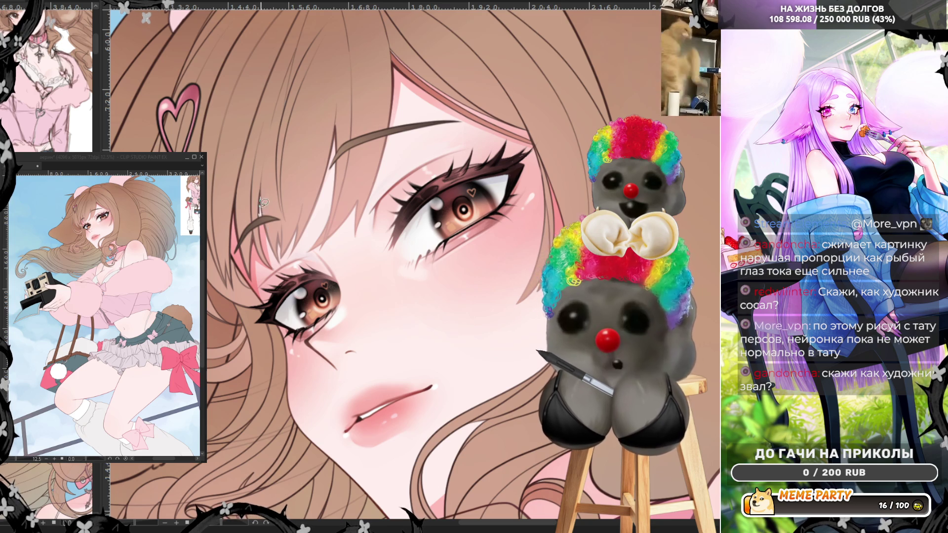
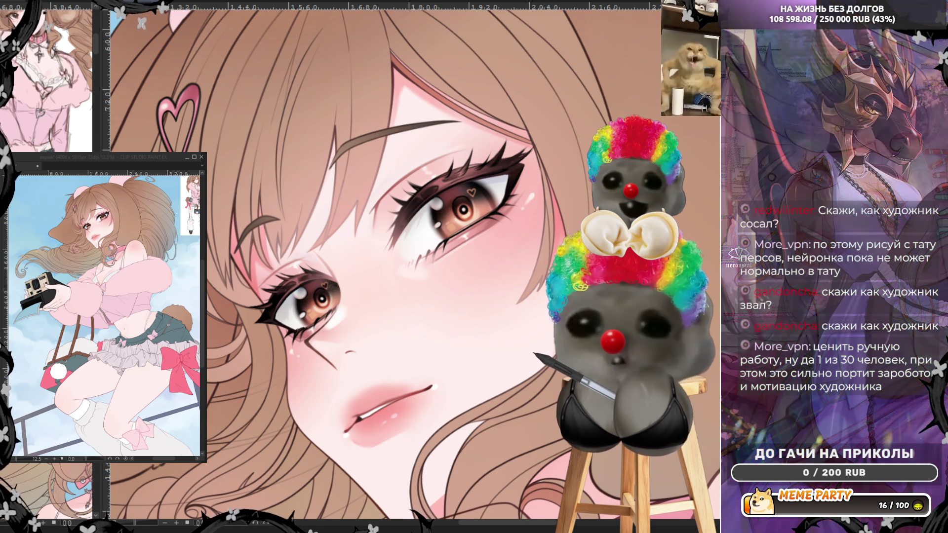
Zoom in on the face and try thin dark lines by the eye and cheek, undoing each
key(ctrl+minus)
key(ctrl+minus)
key(ctrl+minus)
key(ctrl+plus)
key(ctrl+plus)
key(ctrl+plus)
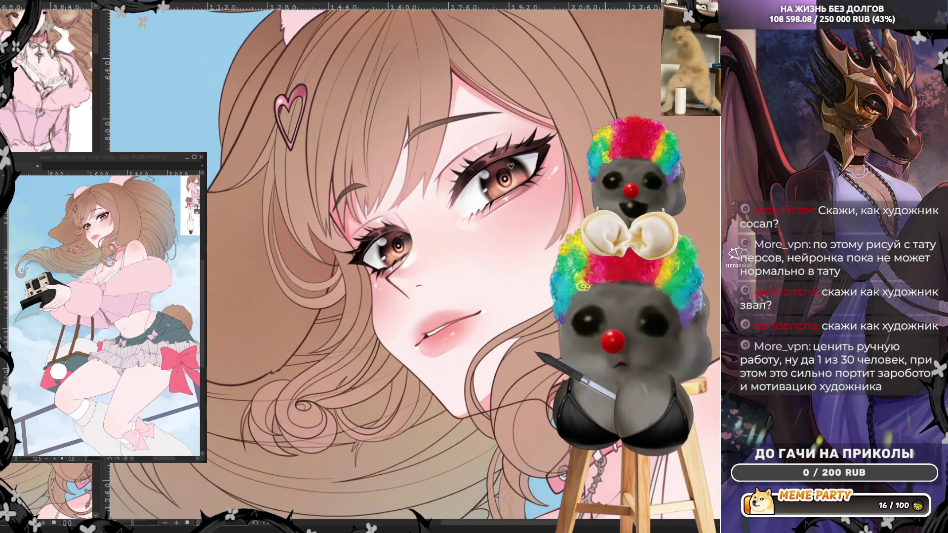
key(ctrl+plus)
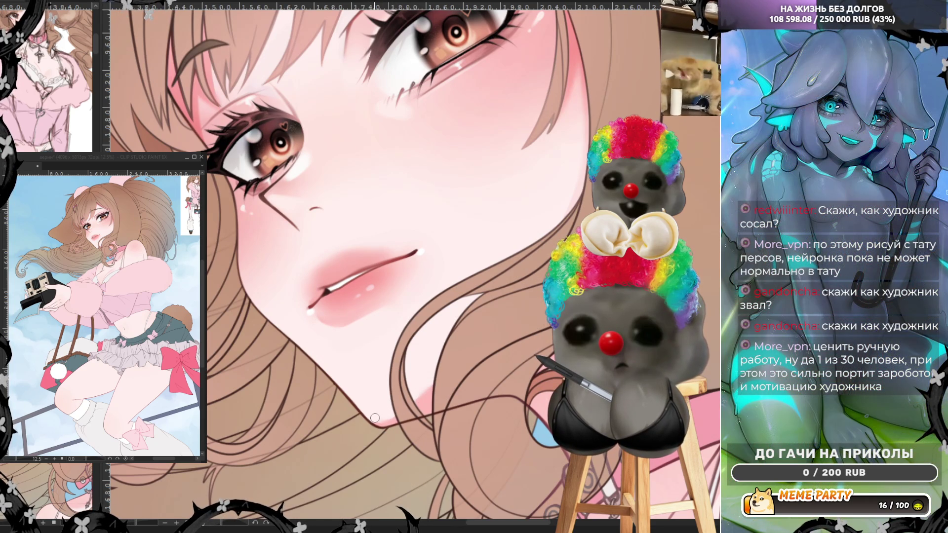
scroll(333, 298, up, 3)
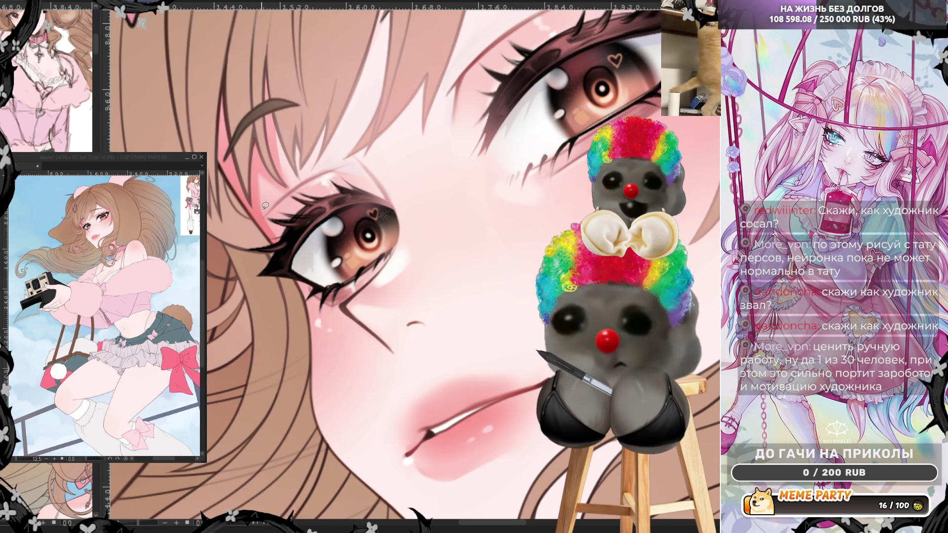
drag(258, 173, 270, 211)
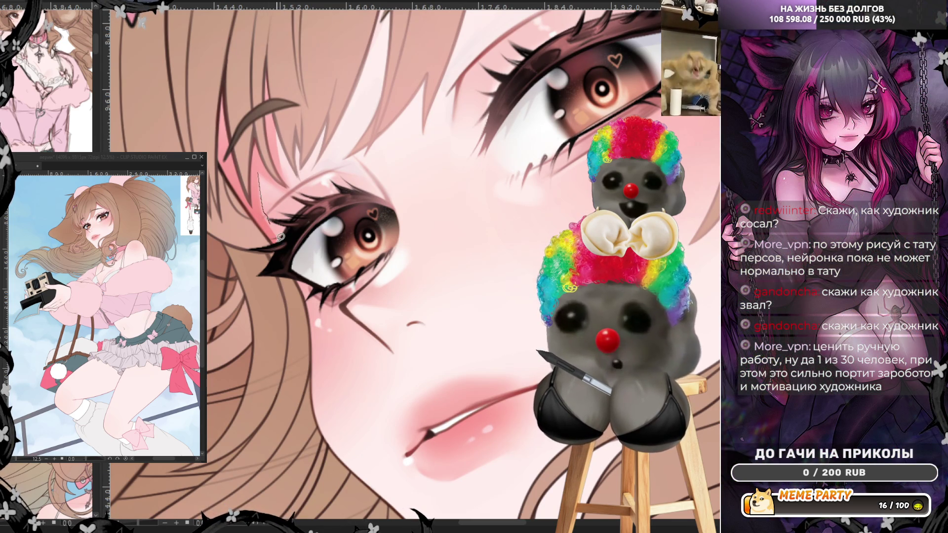
key(ctrl+z)
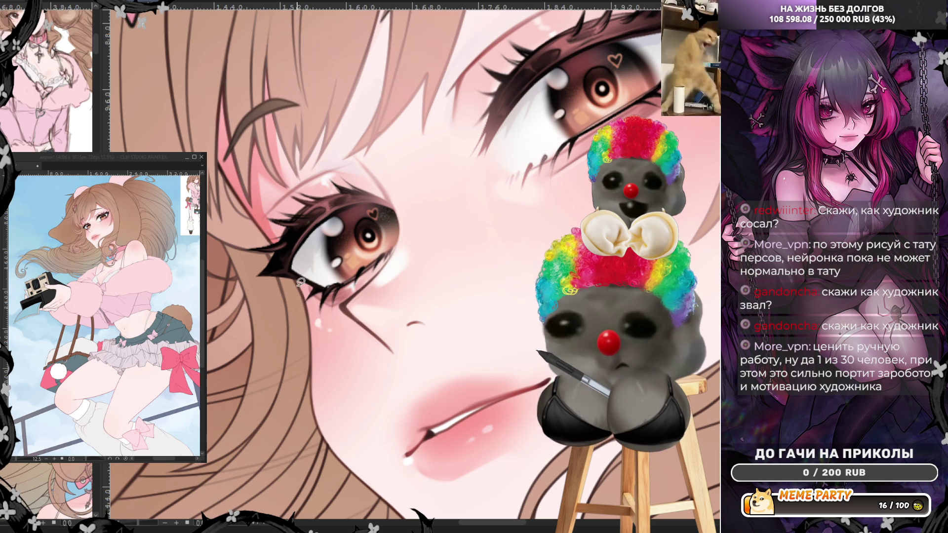
drag(296, 280, 309, 319)
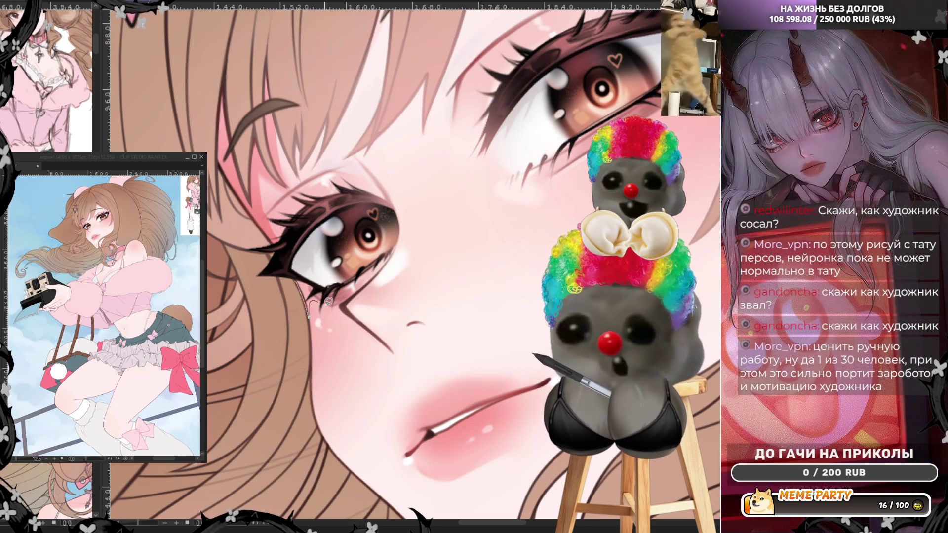
key(ctrl+z)
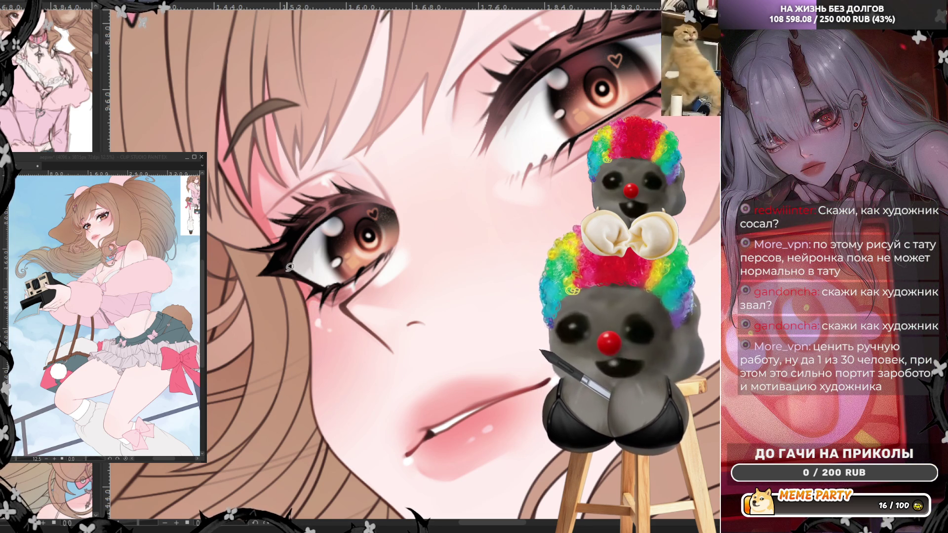
drag(321, 296, 316, 420)
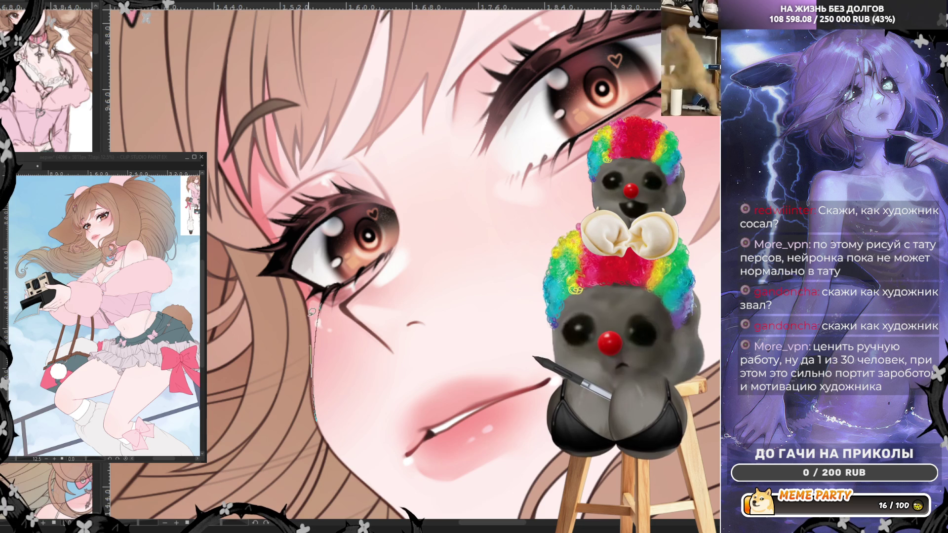
key(ctrl+z)
key(ctrl+minus)
key(ctrl+minus)
key(ctrl+minus)
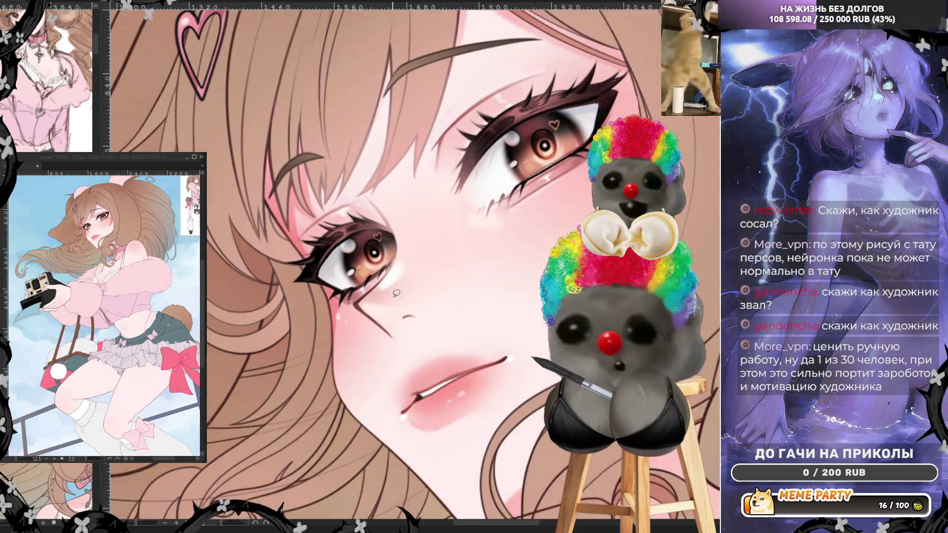
Paint three faint light strands into the side hair, discarding a stray line near the eye
scroll(418, 216, up, 2)
scroll(408, 218, up, 3)
scroll(404, 217, up, 1)
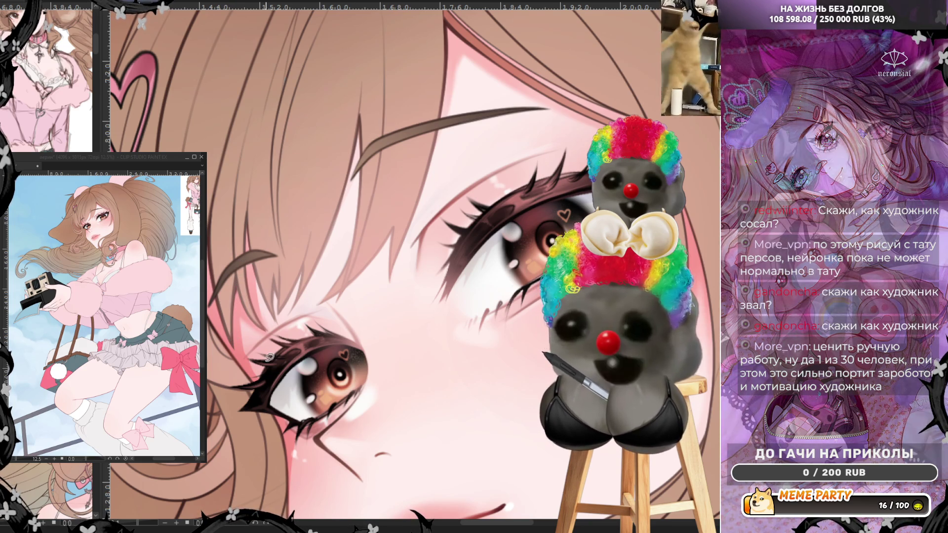
drag(216, 275, 232, 333)
drag(211, 255, 229, 336)
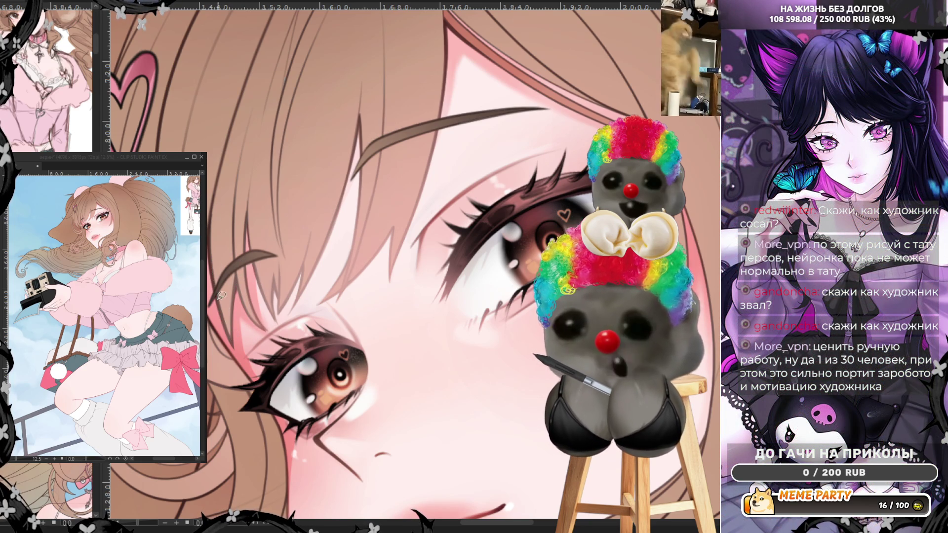
drag(211, 226, 227, 332)
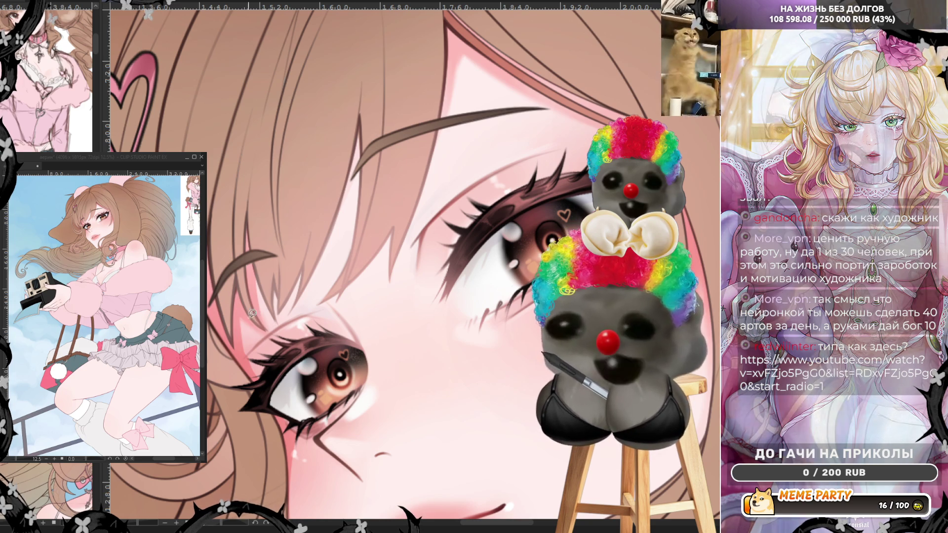
drag(239, 318, 270, 327)
key(ctrl+z)
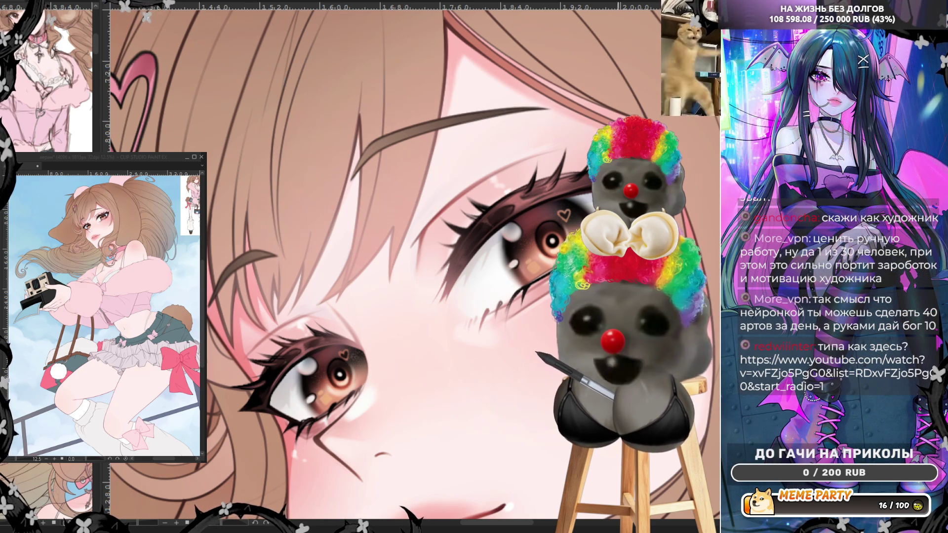
key(ctrl+minus)
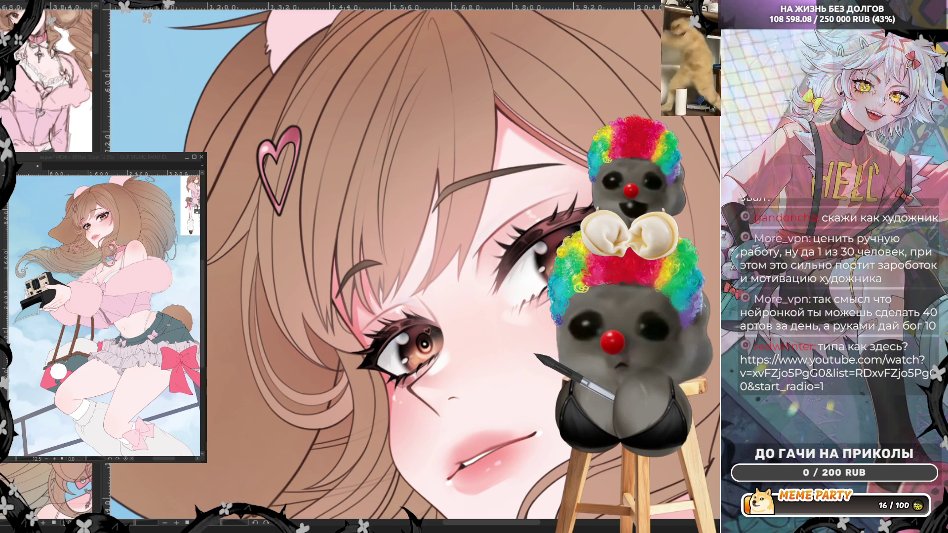
key(ctrl+plus)
key(ctrl+plus)
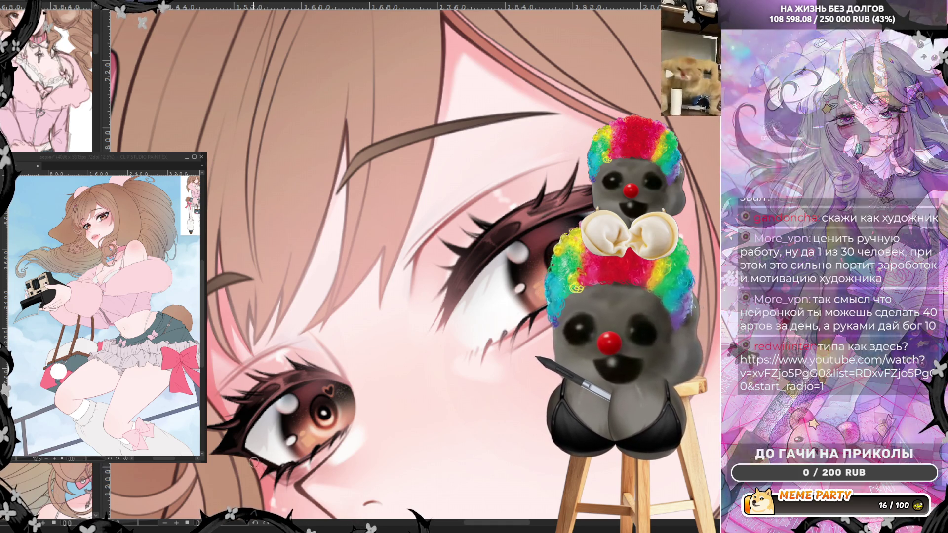
scroll(446, 263, down, 5)
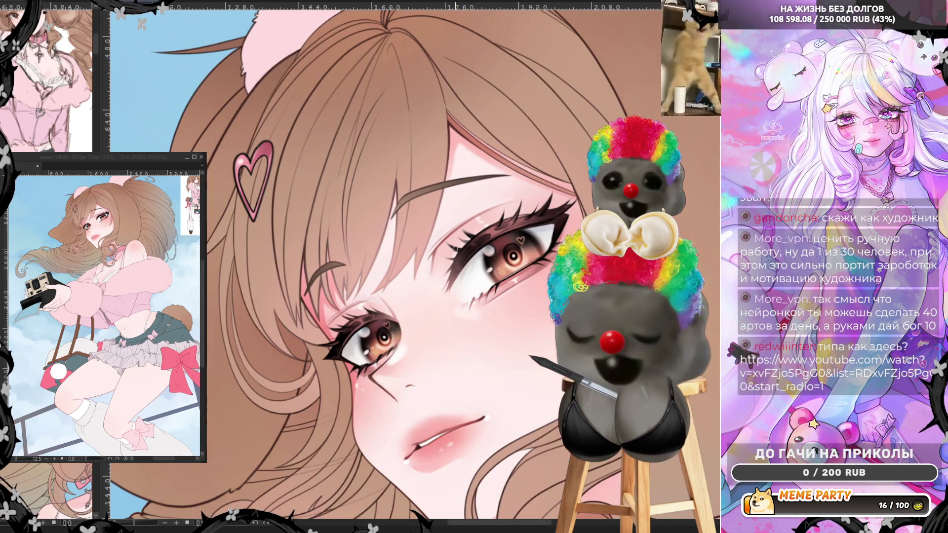
scroll(463, 382, up, 3)
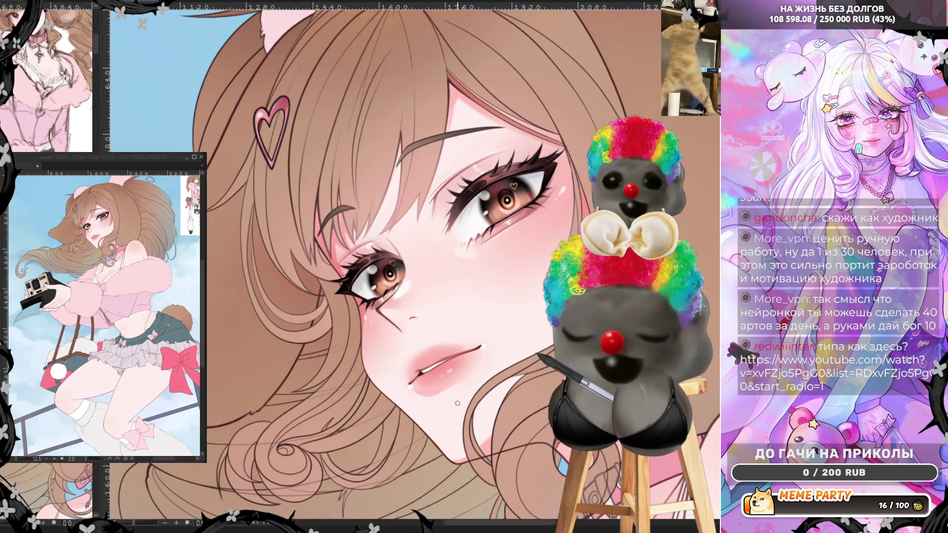
drag(487, 402, 440, 373)
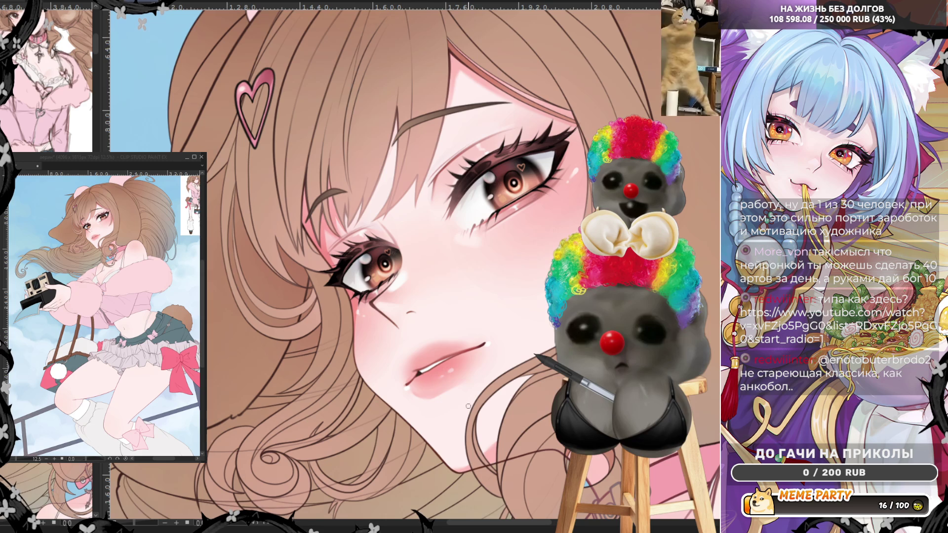
scroll(462, 344, down, 3)
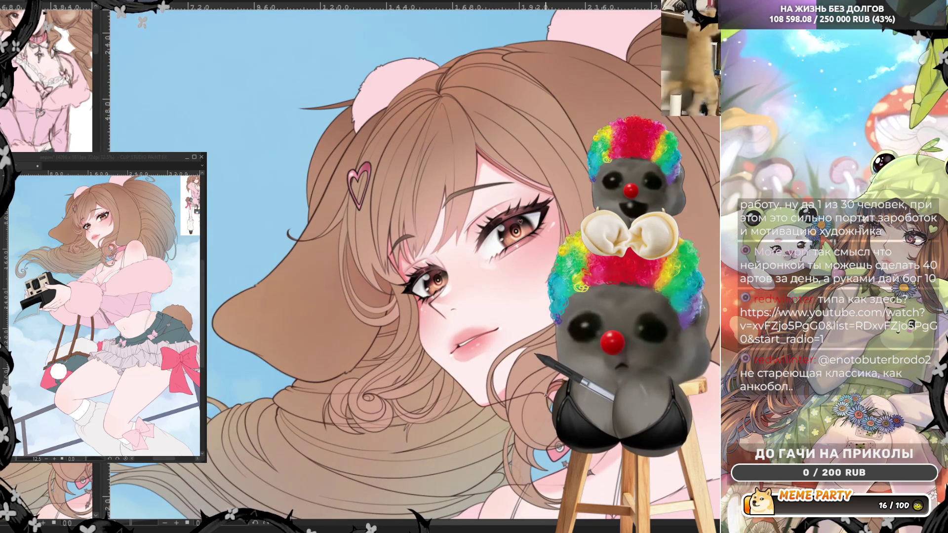
Zoom in on the face and mirror the canvas view horizontally with H
scroll(549, 392, up, 3)
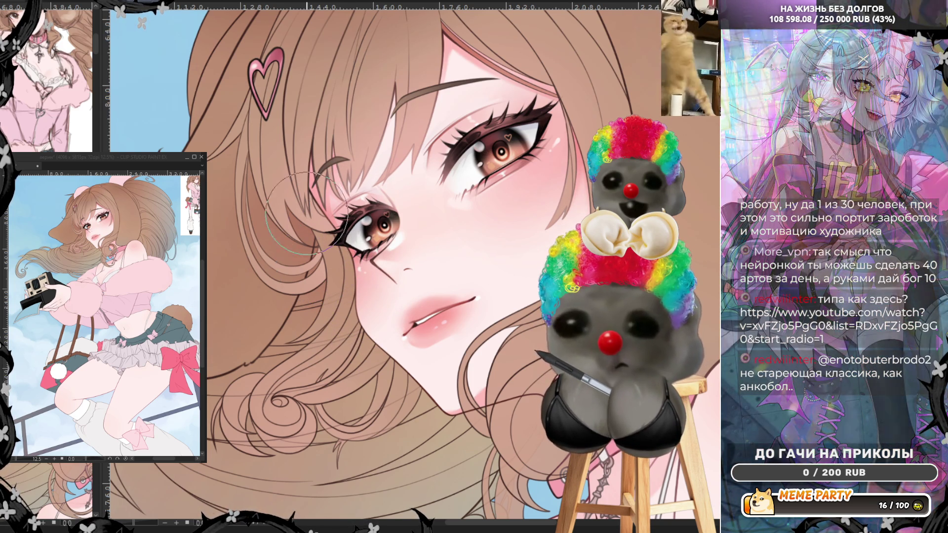
key(ctrl+plus)
key(ctrl+plus)
key(h)
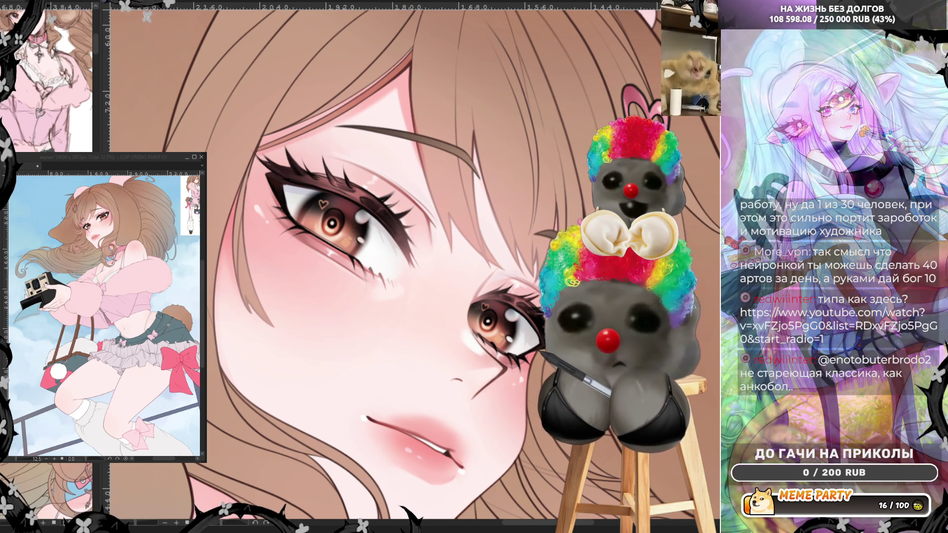
Draw a thin stroke down a hair strand, then try and undo a misplaced strand
drag(414, 44, 439, 207)
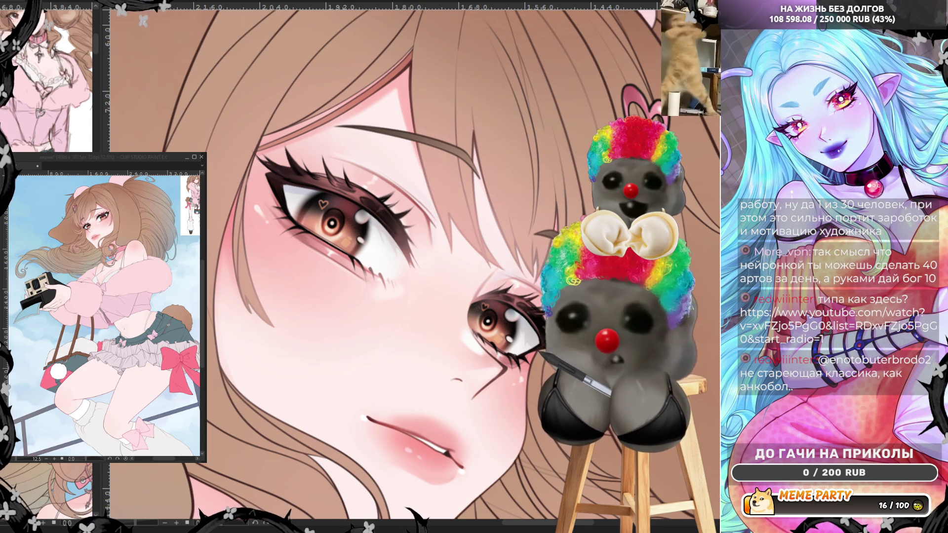
drag(349, 98, 352, 112)
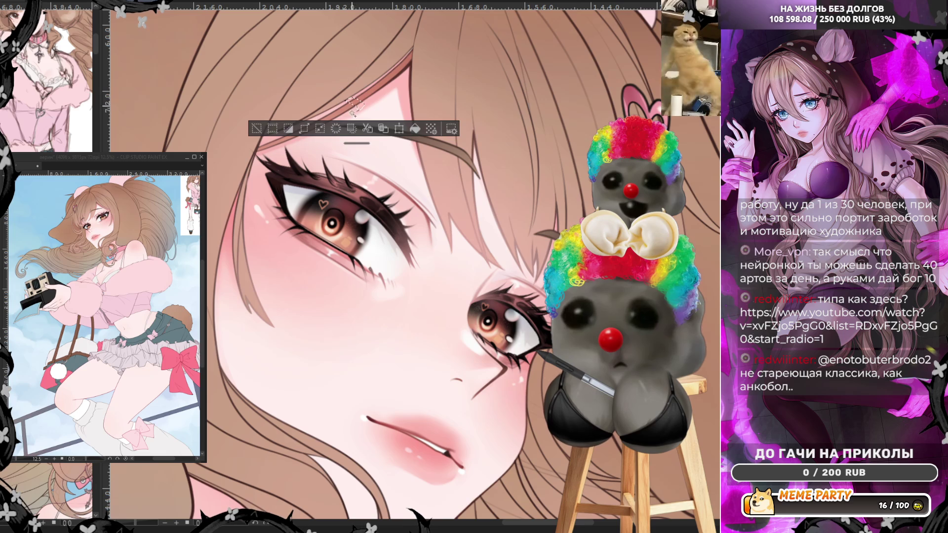
key(ctrl+d)
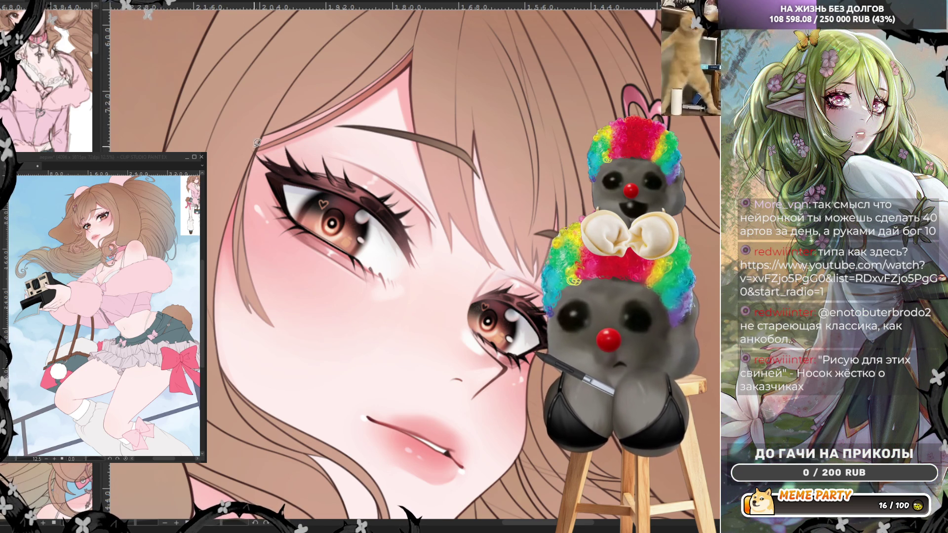
mouse_move(255, 147)
mouse_down()
mouse_move(313, 122)
mouse_move(291, 132)
mouse_up()
key(ctrl+z)
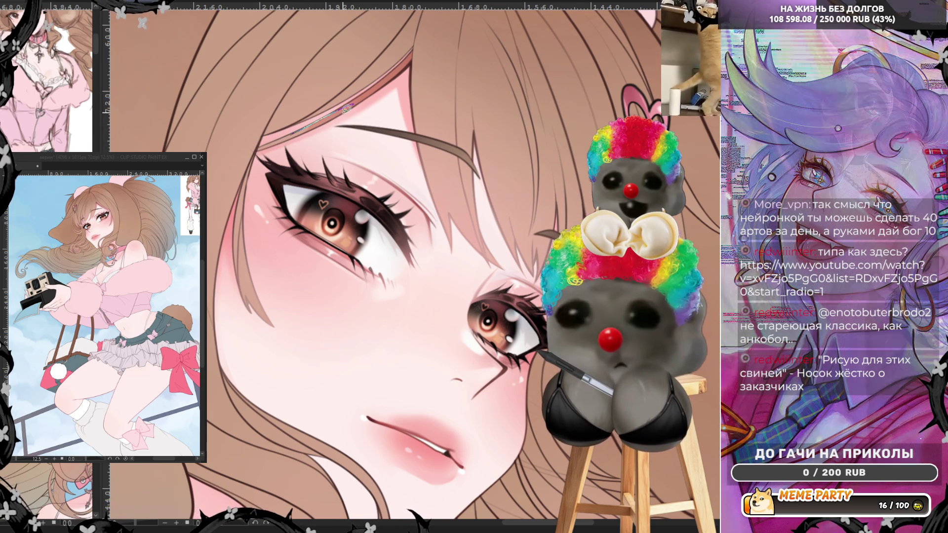
key(ctrl+z)
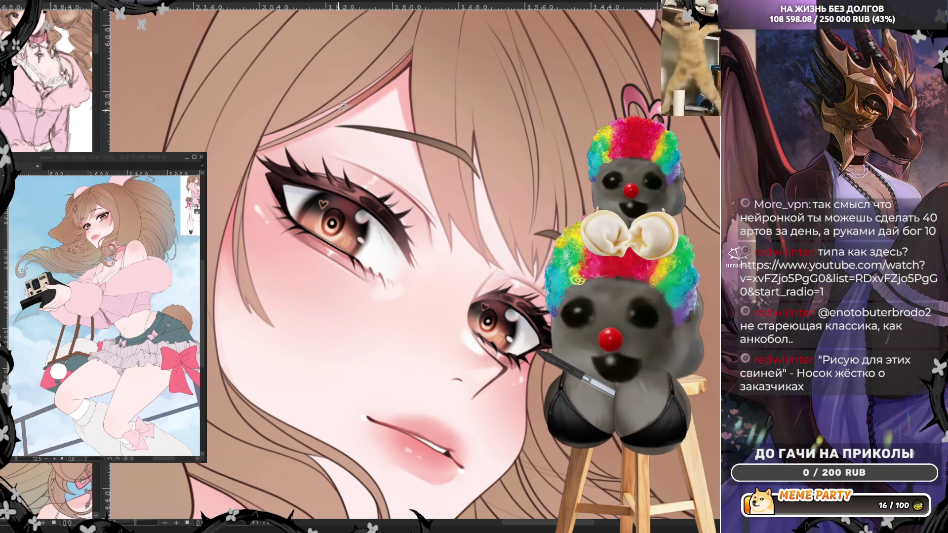
Draw a thin light strand across the bangs, discarding a strand beside the eyebrow
mouse_move(341, 109)
mouse_down()
mouse_move(386, 78)
mouse_move(333, 113)
mouse_move(402, 70)
mouse_move(425, 39)
mouse_move(382, 77)
mouse_move(396, 79)
mouse_move(381, 81)
mouse_move(425, 41)
mouse_move(380, 83)
mouse_move(410, 54)
mouse_move(388, 73)
mouse_up()
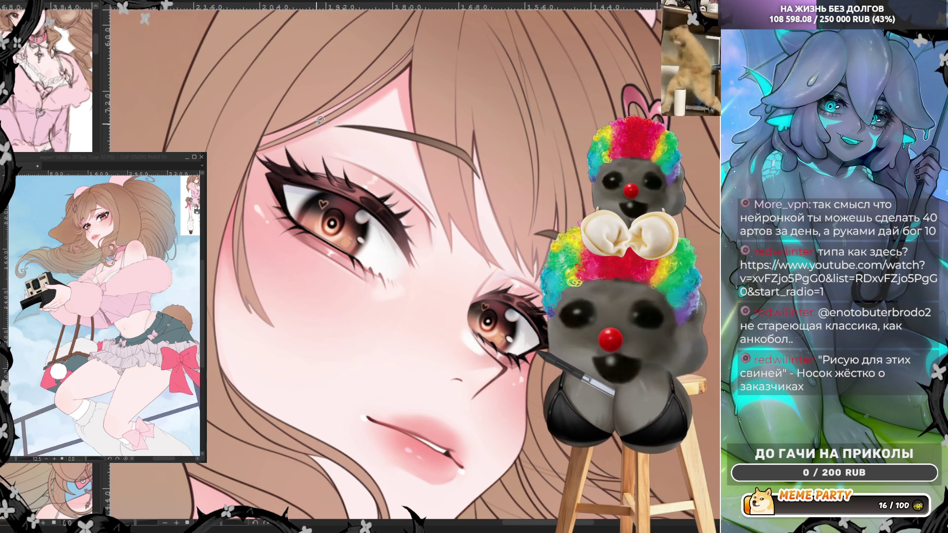
scroll(345, 139, down, 5)
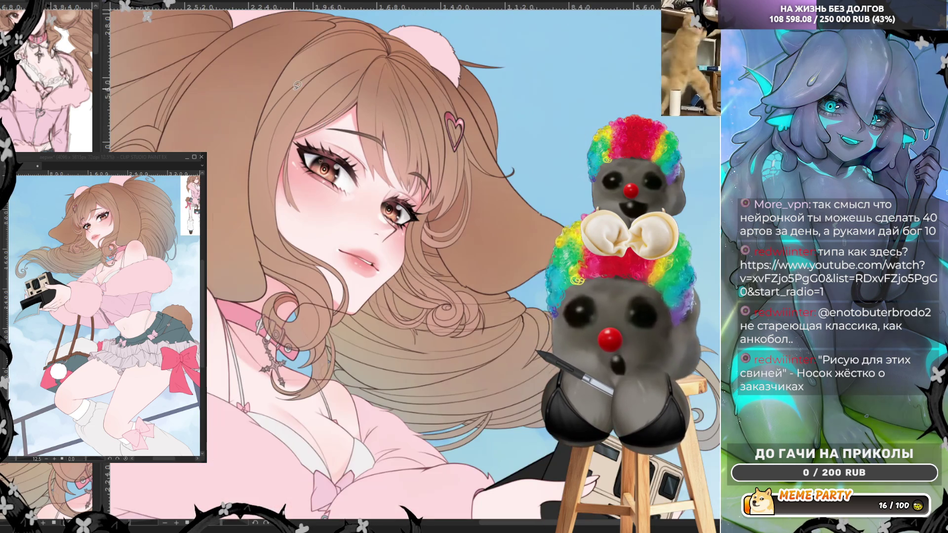
scroll(406, 153, up, 5)
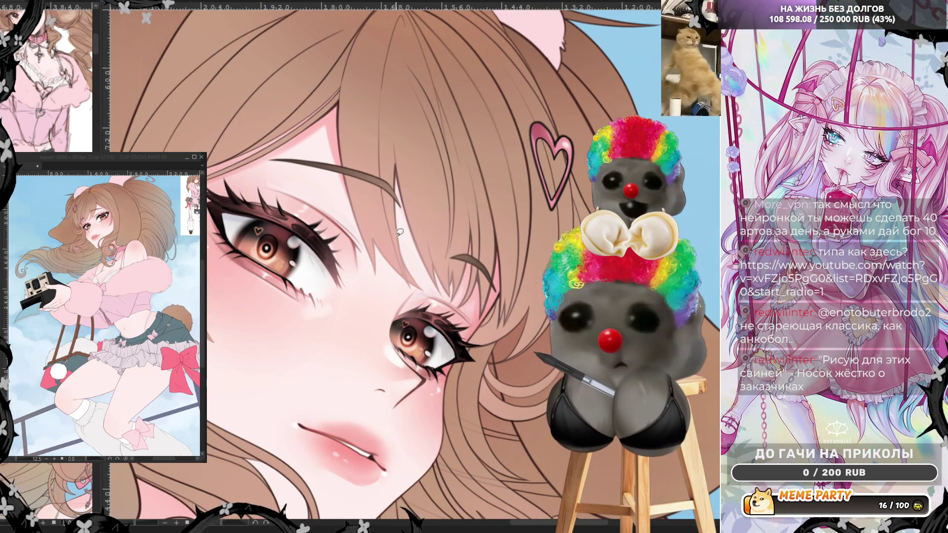
mouse_move(404, 216)
mouse_down()
mouse_move(432, 271)
mouse_move(399, 158)
mouse_move(396, 181)
mouse_up()
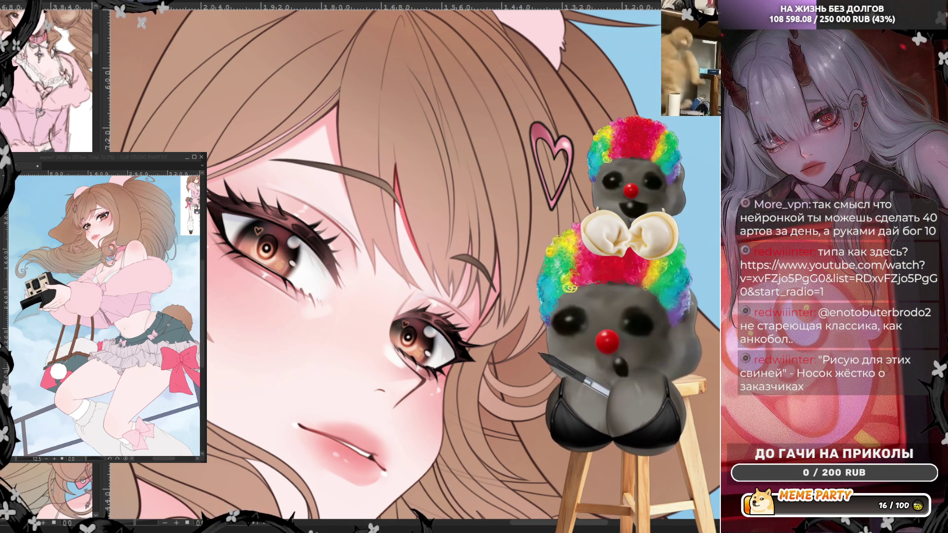
key(ctrl+z)
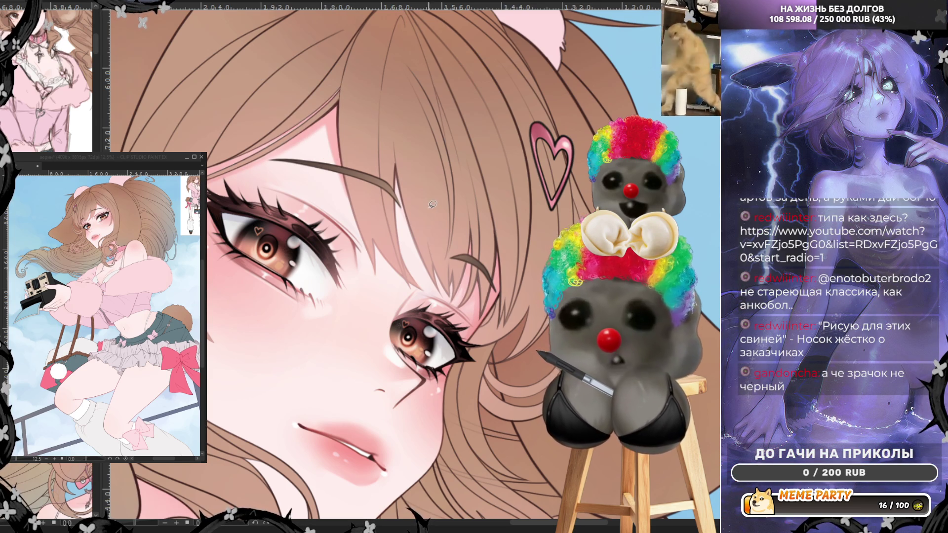
Draw a shorter thin hair strand next to the eyebrow
drag(396, 205, 408, 235)
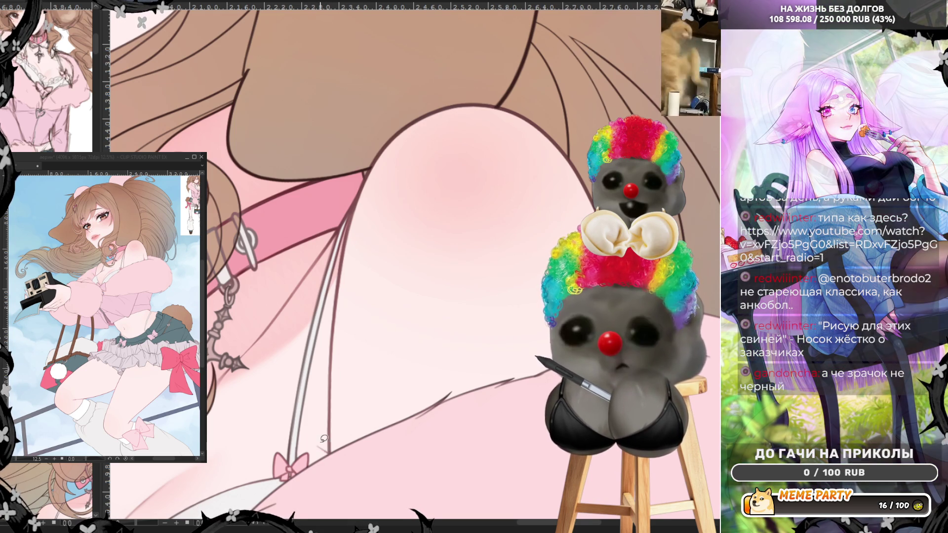
mouse_move(315, 439)
mouse_down()
mouse_move(335, 325)
mouse_move(331, 453)
mouse_up()
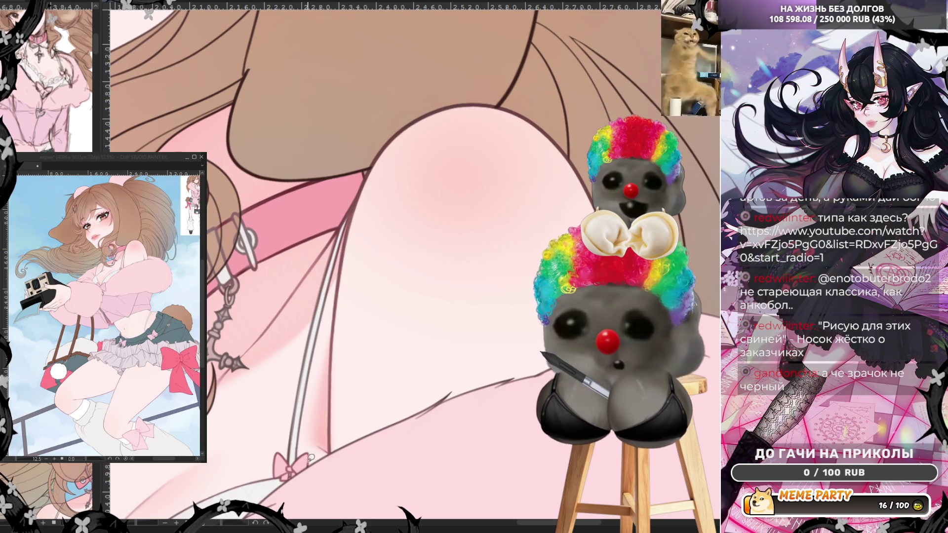
drag(303, 442, 341, 470)
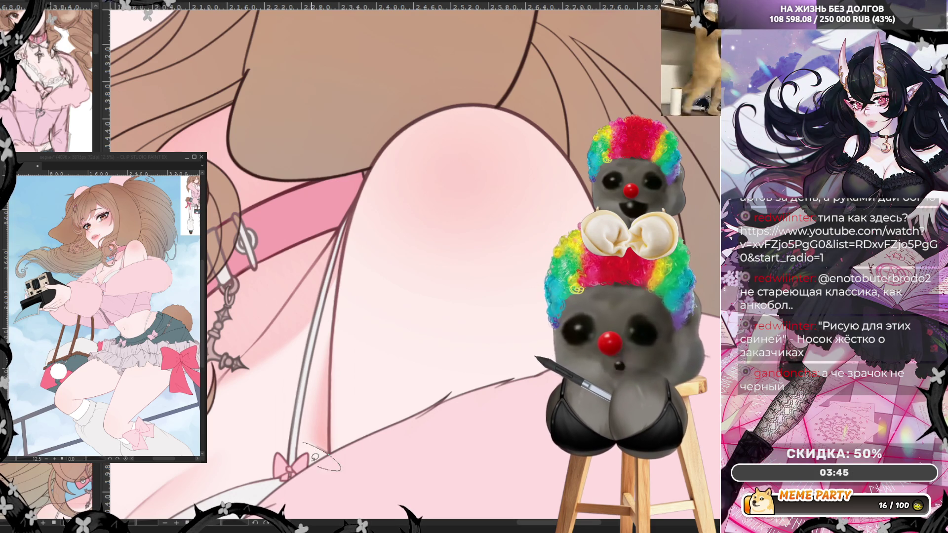
key(ctrl+z)
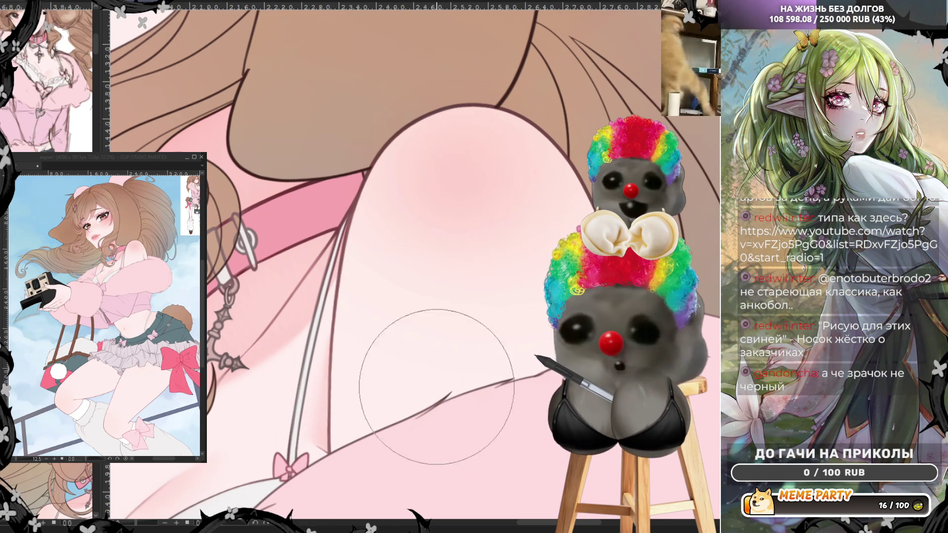
scroll(511, 401, down, 5)
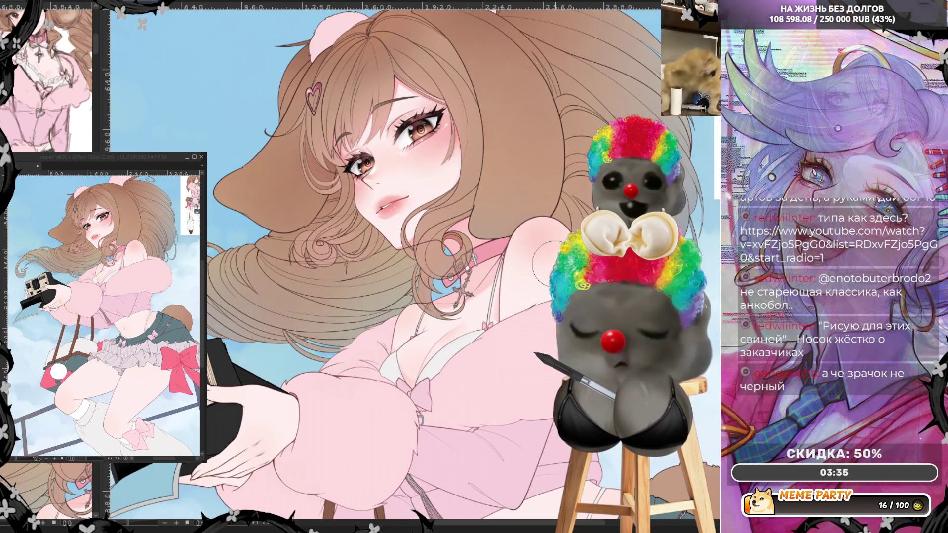
scroll(552, 263, up, 4)
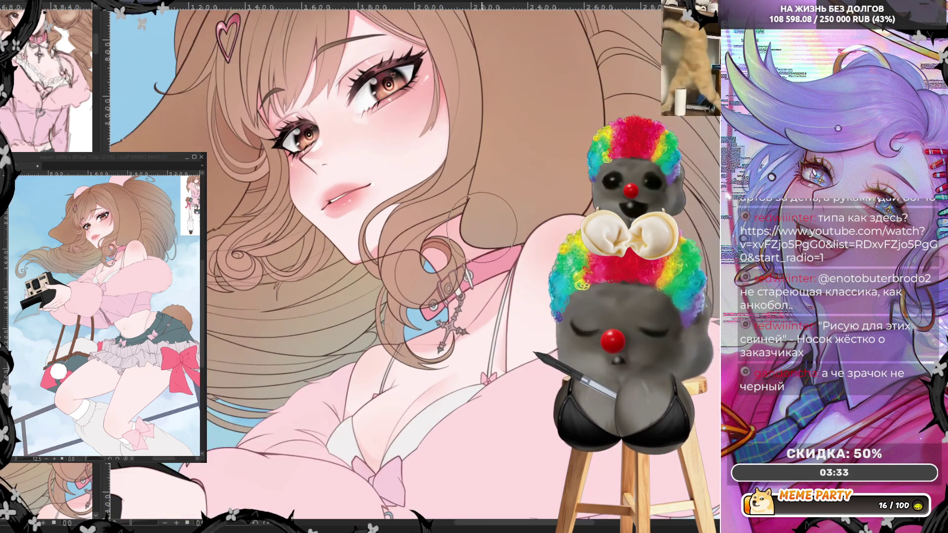
scroll(482, 228, up, 2)
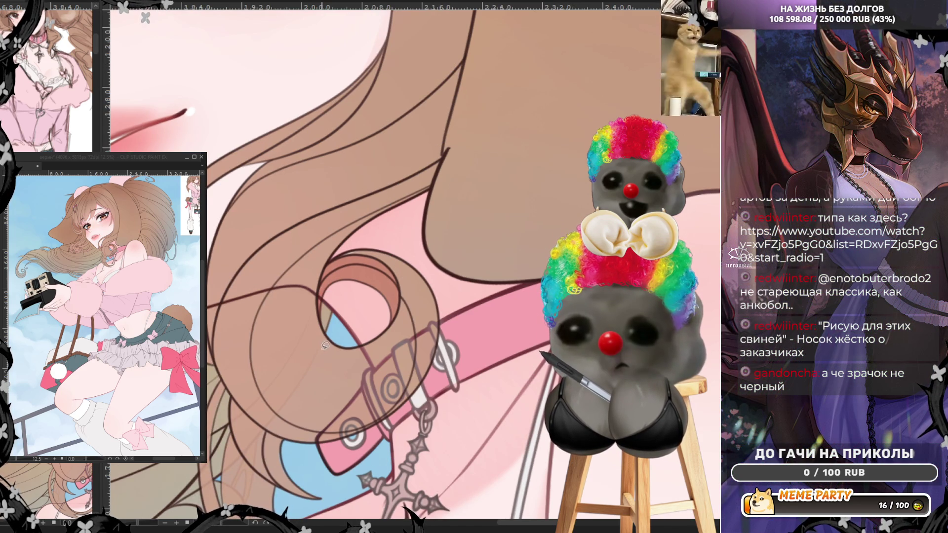
mouse_move(379, 275)
mouse_down()
mouse_move(414, 300)
mouse_move(425, 379)
mouse_up()
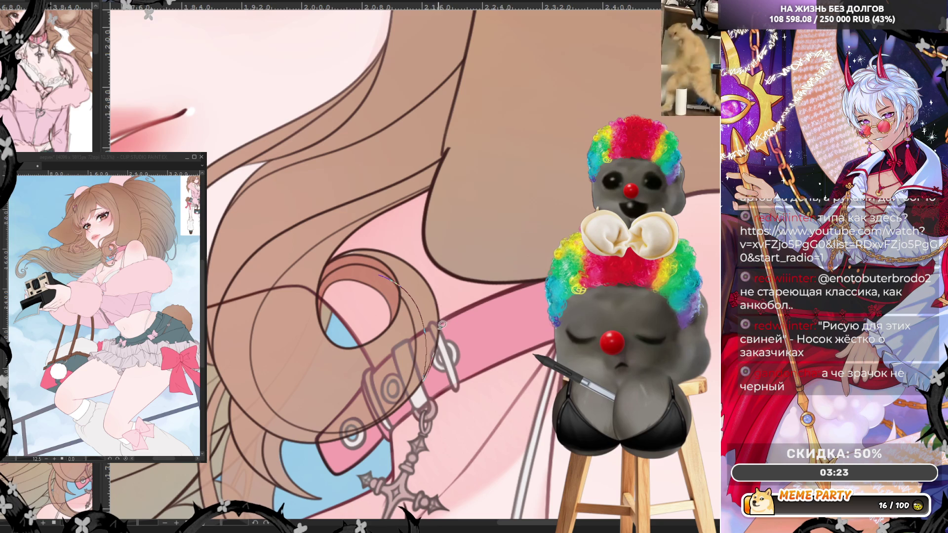
mouse_move(436, 289)
mouse_down()
mouse_move(416, 264)
mouse_move(390, 253)
mouse_move(337, 266)
mouse_up()
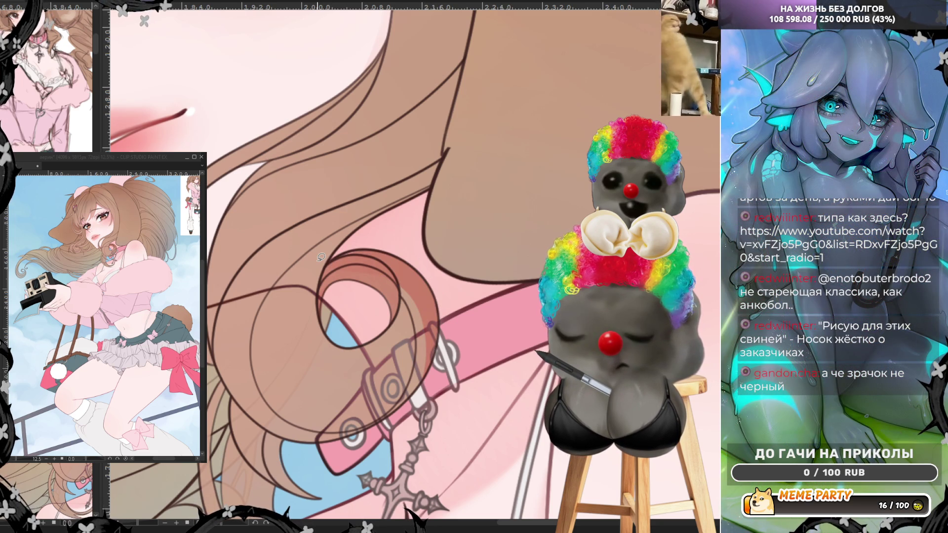
key(ctrl+z)
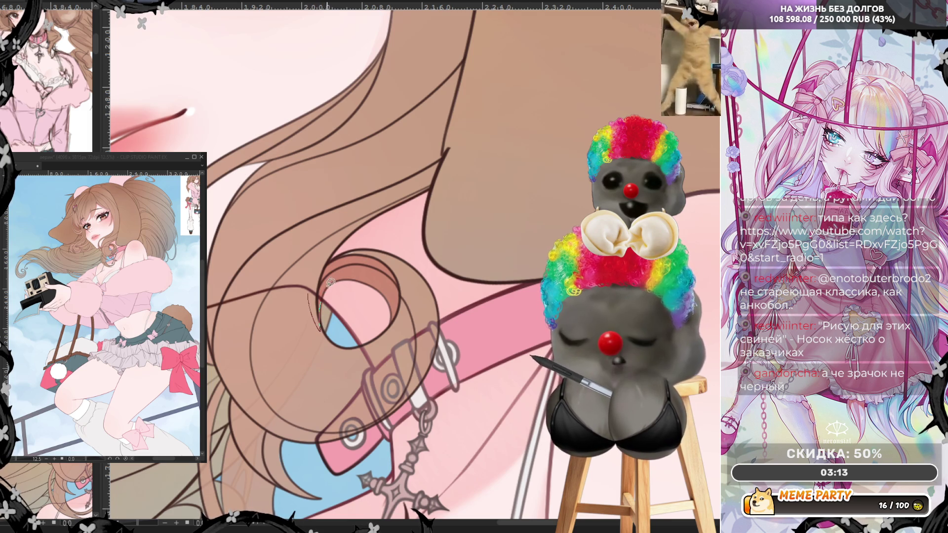
mouse_move(324, 297)
mouse_down()
mouse_move(342, 277)
mouse_move(373, 280)
mouse_move(391, 324)
mouse_up()
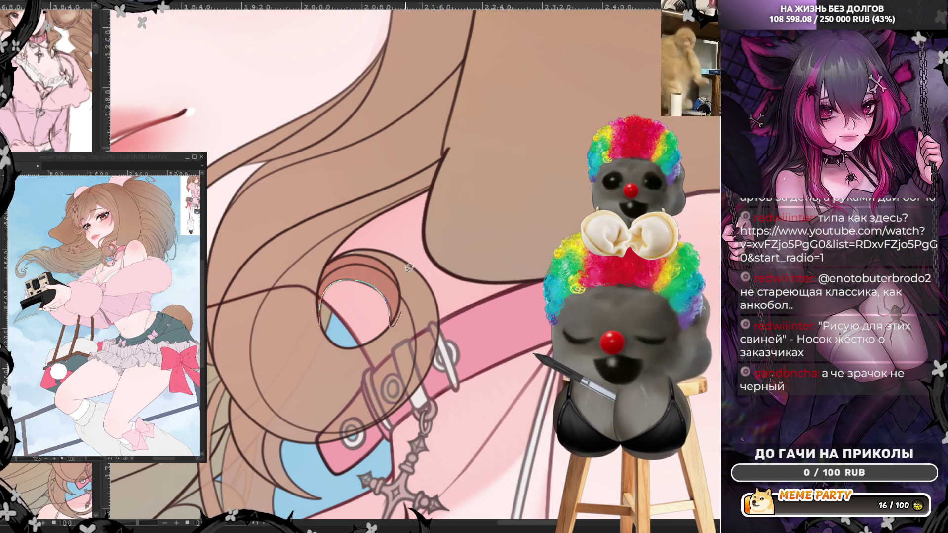
key(ctrl+z)
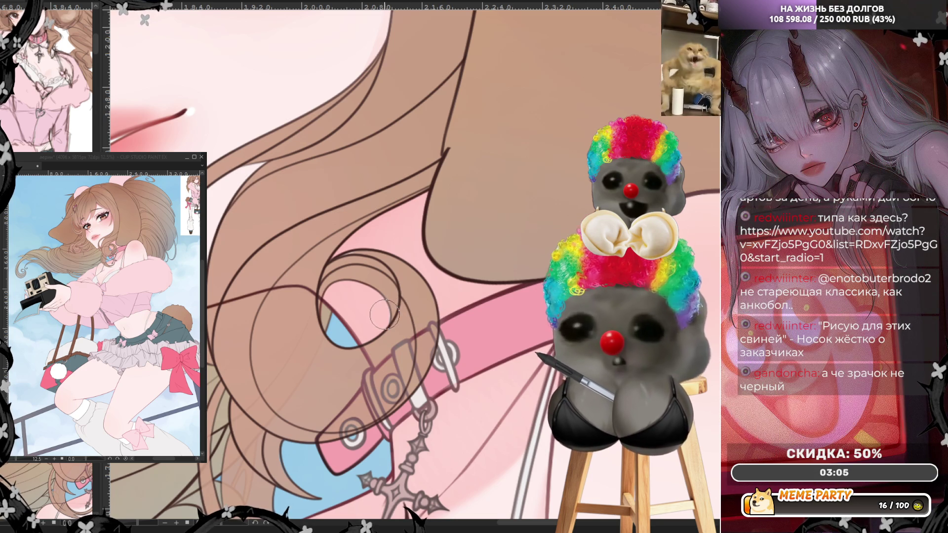
scroll(336, 273, down, 2)
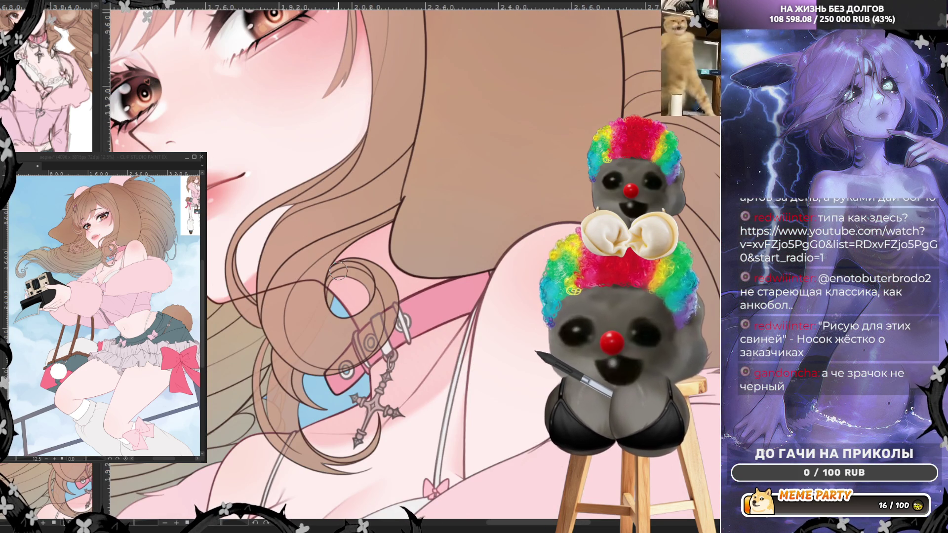
scroll(338, 272, down, 2)
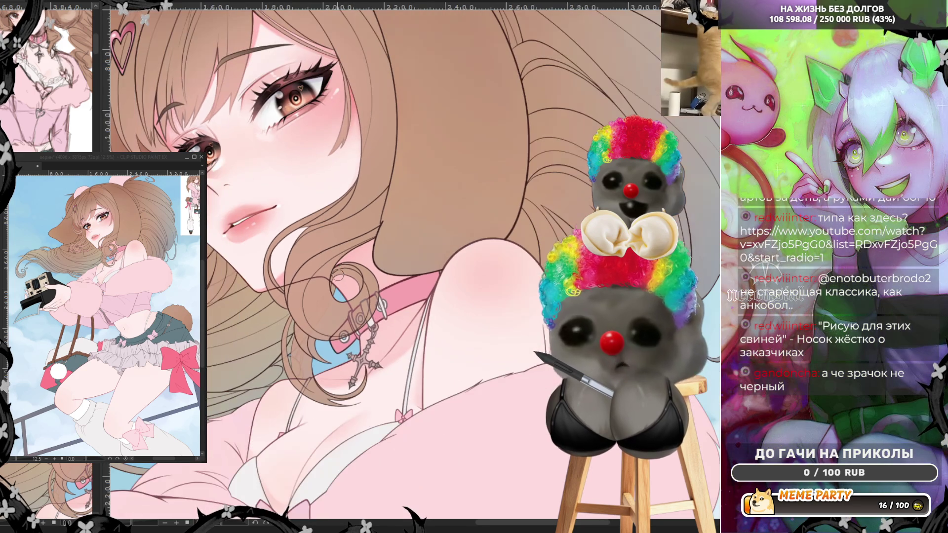
scroll(427, 269, down, 2)
scroll(415, 286, up, 1)
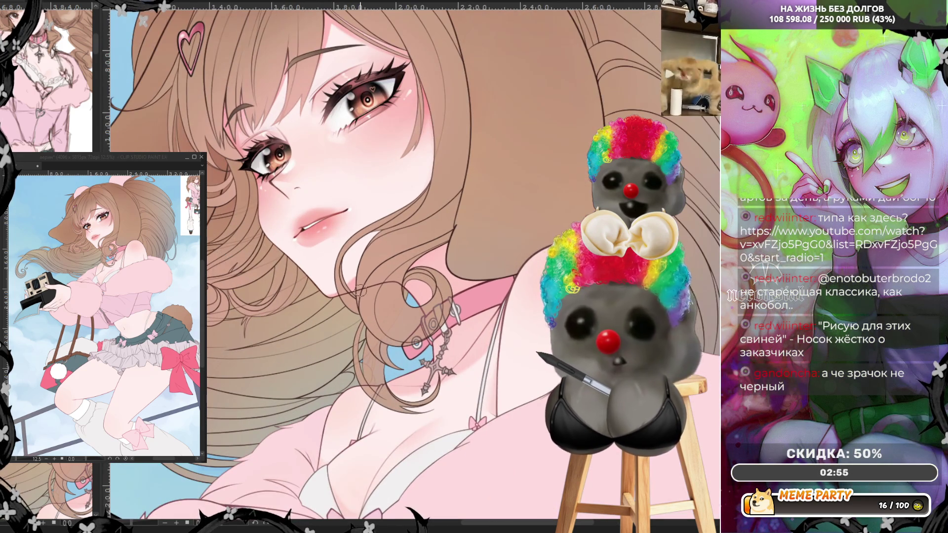
scroll(409, 295, up, 3)
scroll(409, 295, up, 3)
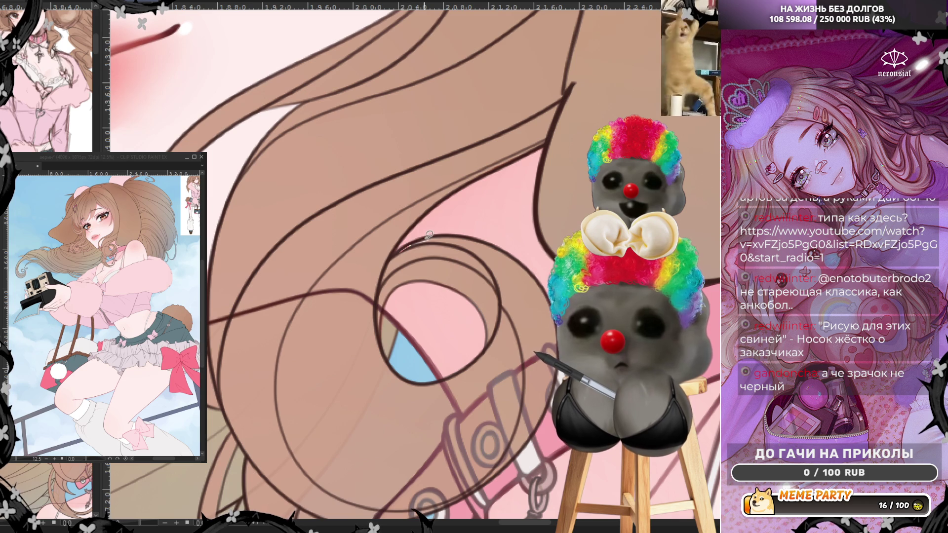
Add a short stroke to the eye lineart and zoom out to the full character
mouse_move(400, 250)
mouse_down()
mouse_move(433, 235)
mouse_move(408, 245)
mouse_up()
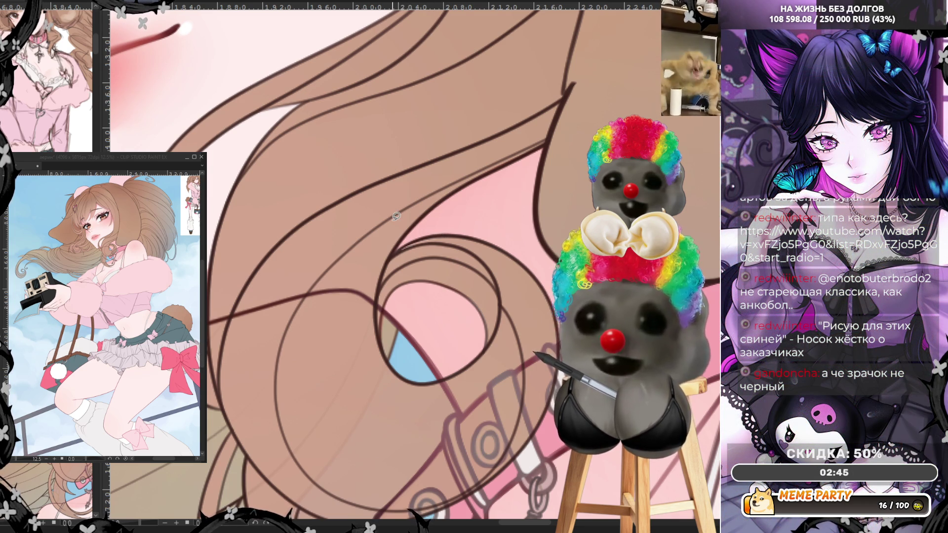
scroll(396, 216, down, 6)
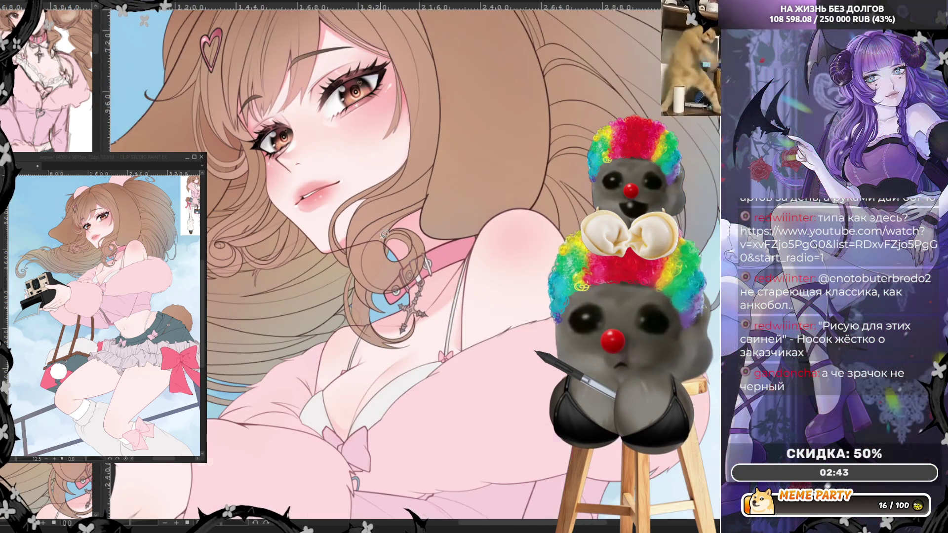
scroll(429, 202, down, 2)
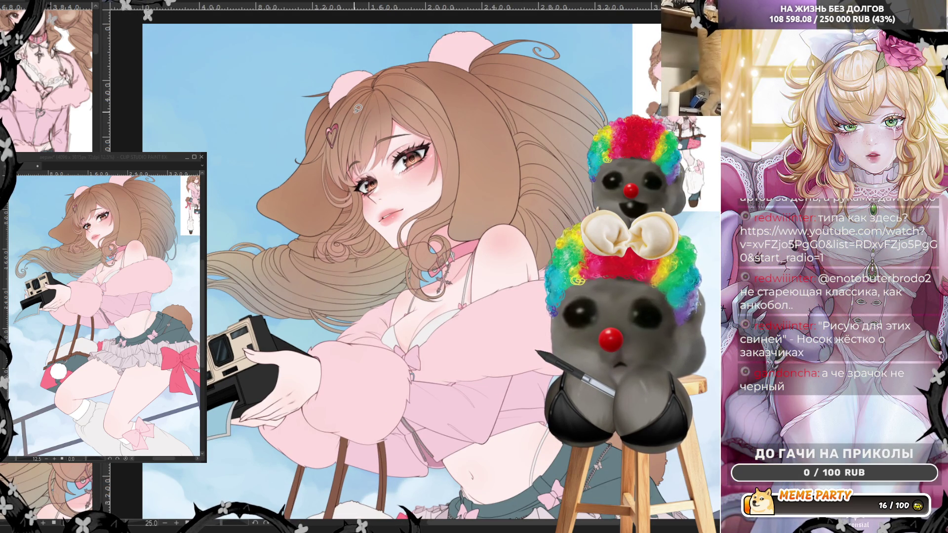
Zoom around the face, flip the view horizontally with H, then zoom toward the midriff
scroll(523, 294, up, 4)
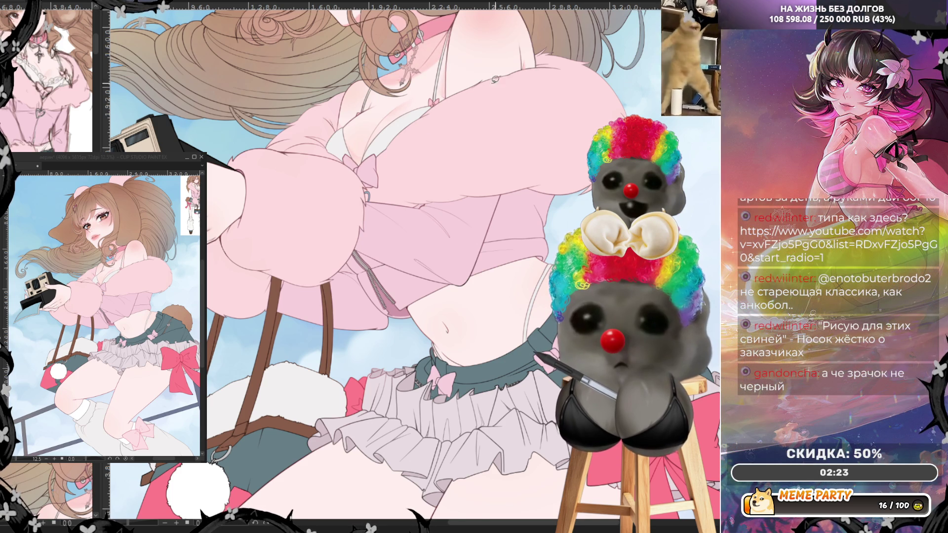
scroll(387, 72, up, 4)
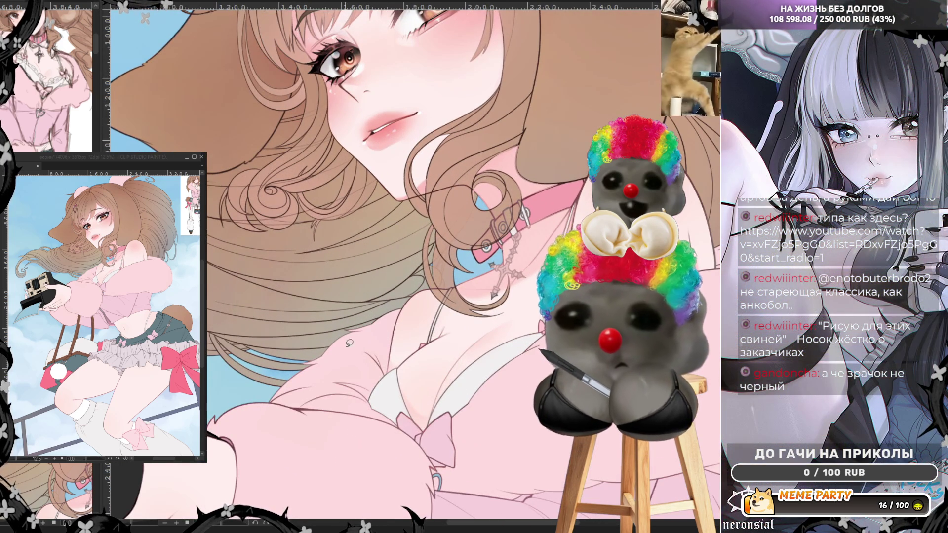
scroll(349, 336, down, 3)
scroll(341, 35, up, 2)
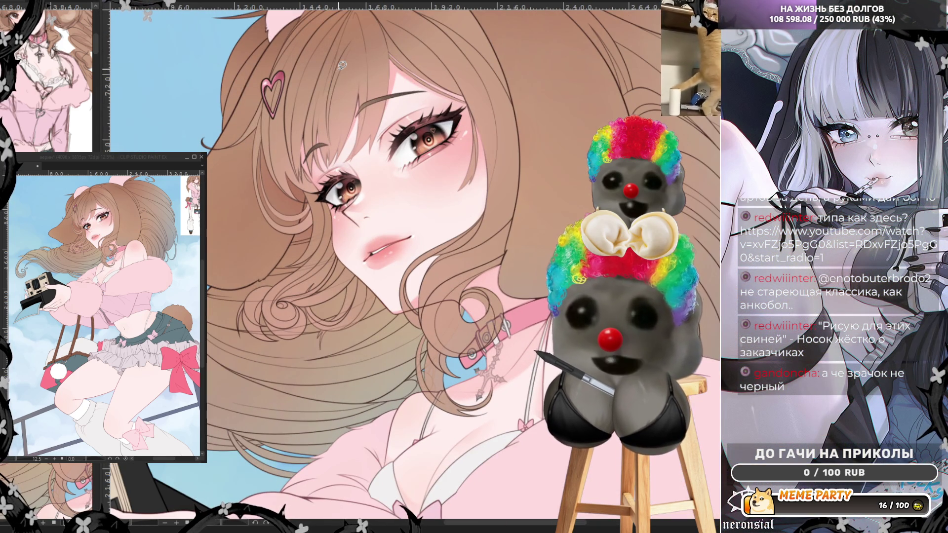
scroll(375, 69, up, 2)
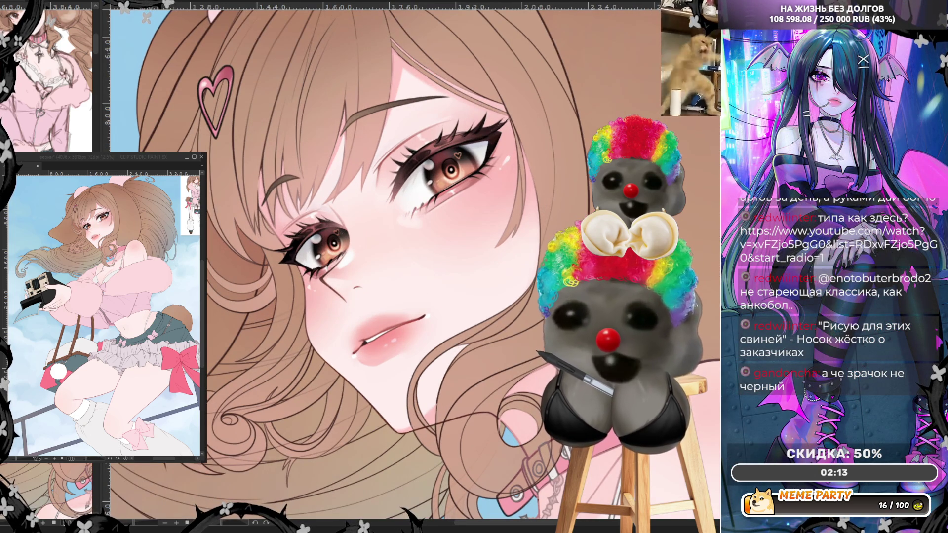
scroll(213, 107, down, 2)
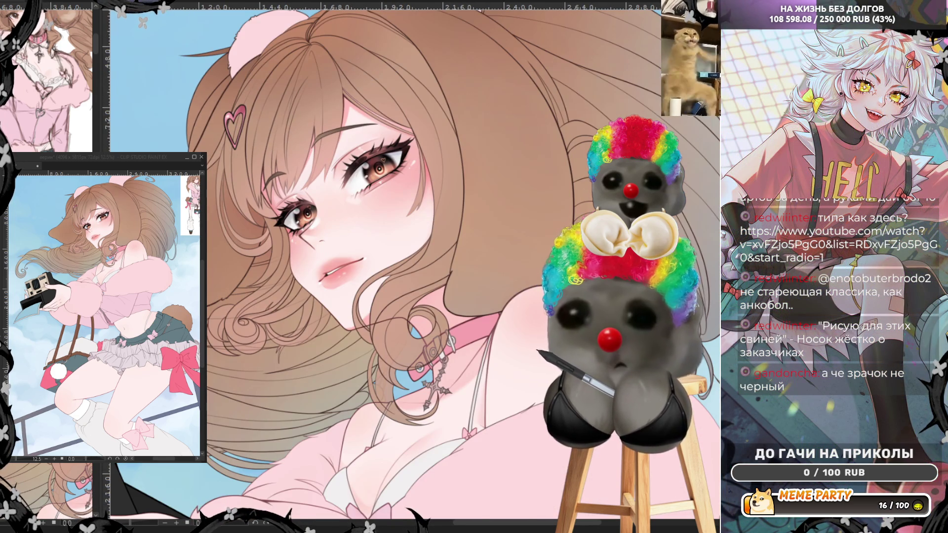
key(h)
scroll(435, 143, down, 1)
scroll(434, 143, up, 2)
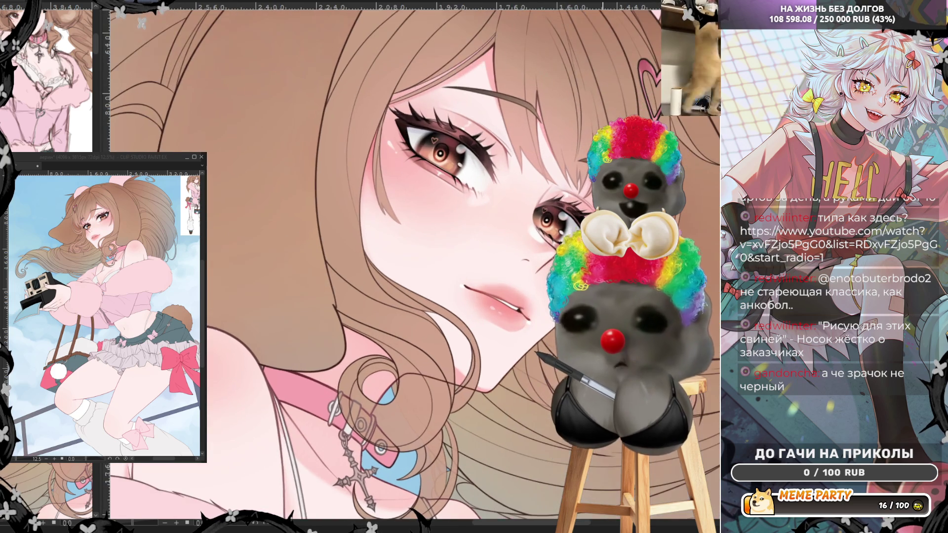
scroll(435, 142, down, 2)
scroll(435, 142, up, 1)
scroll(409, 262, down, 3)
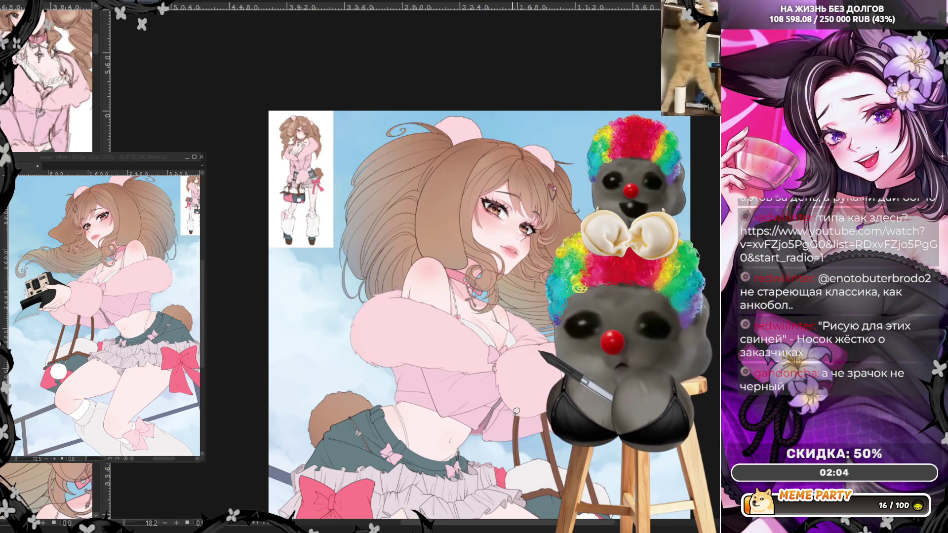
scroll(516, 412, up, 5)
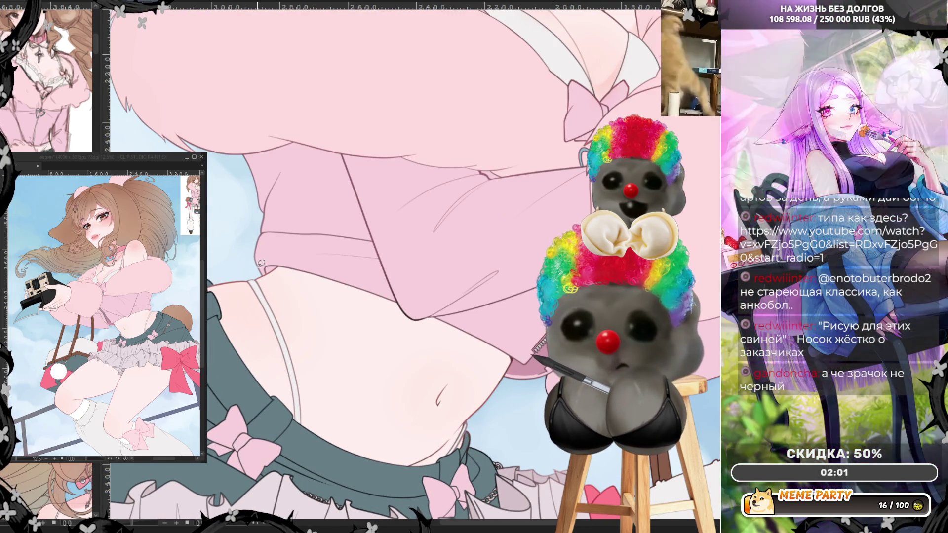
Outline and fill a pink belly shadow below the top's hem, then unflip the view
mouse_move(267, 272)
mouse_down()
mouse_move(441, 335)
mouse_move(426, 310)
mouse_up()
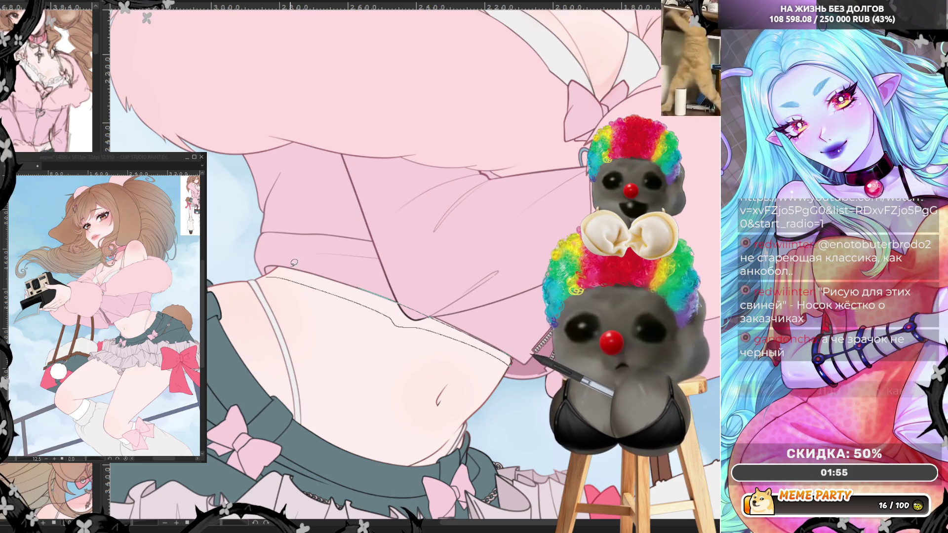
click(283, 291)
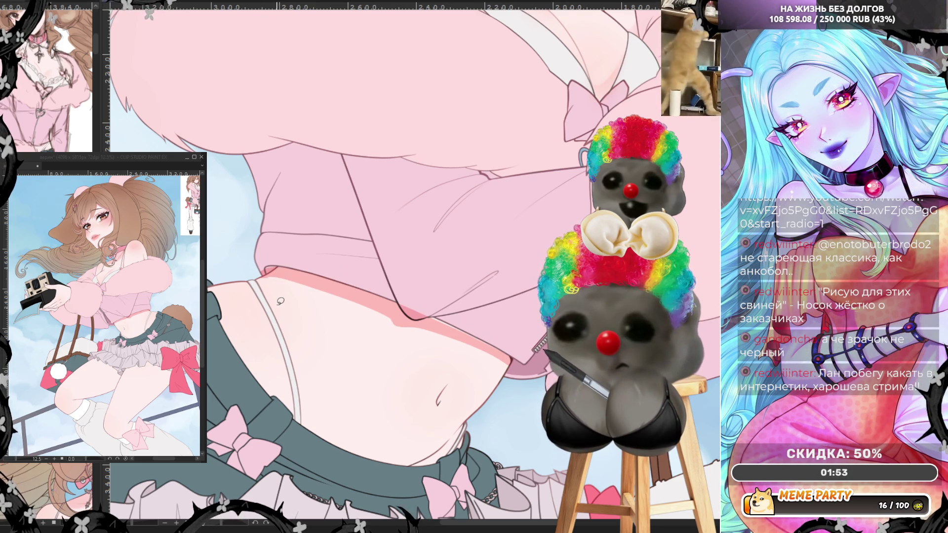
key(h)
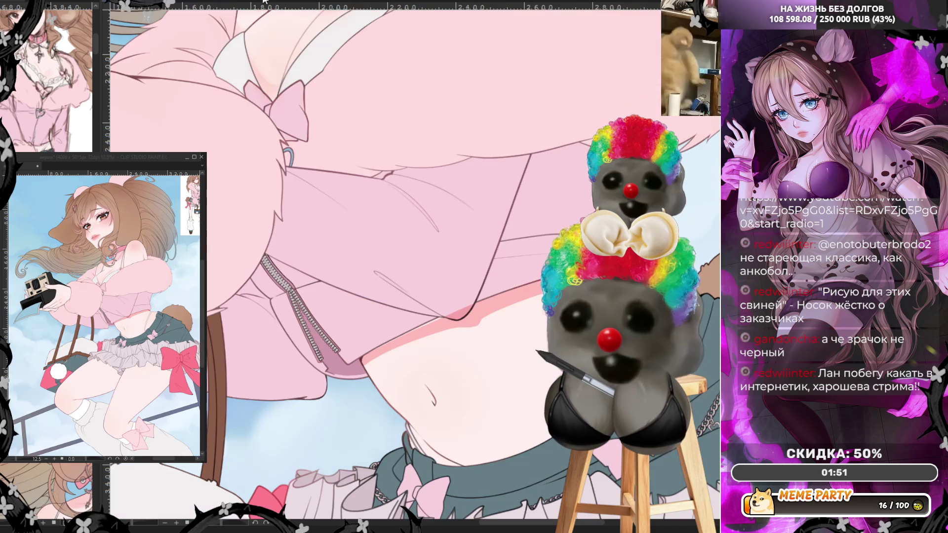
drag(369, 353, 443, 313)
key(ctrl+z)
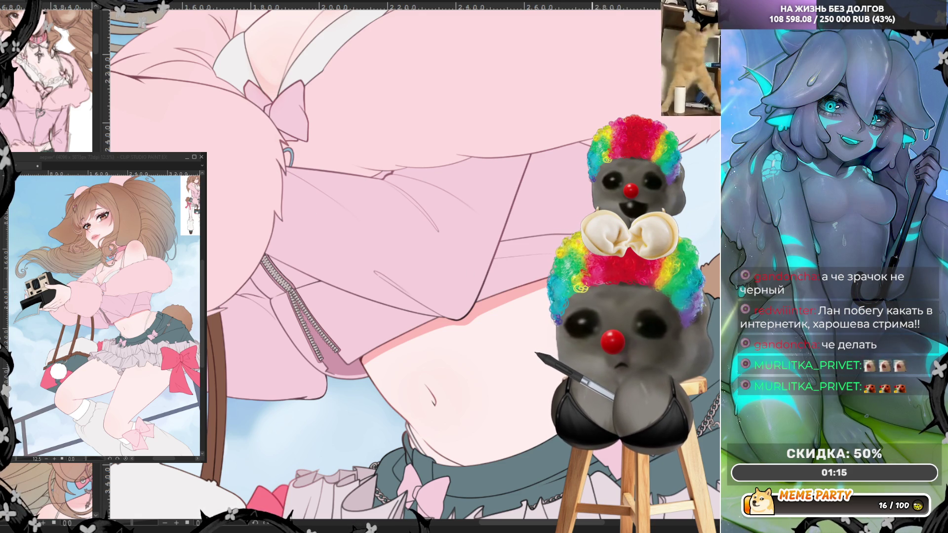
scroll(593, 256, up, 3)
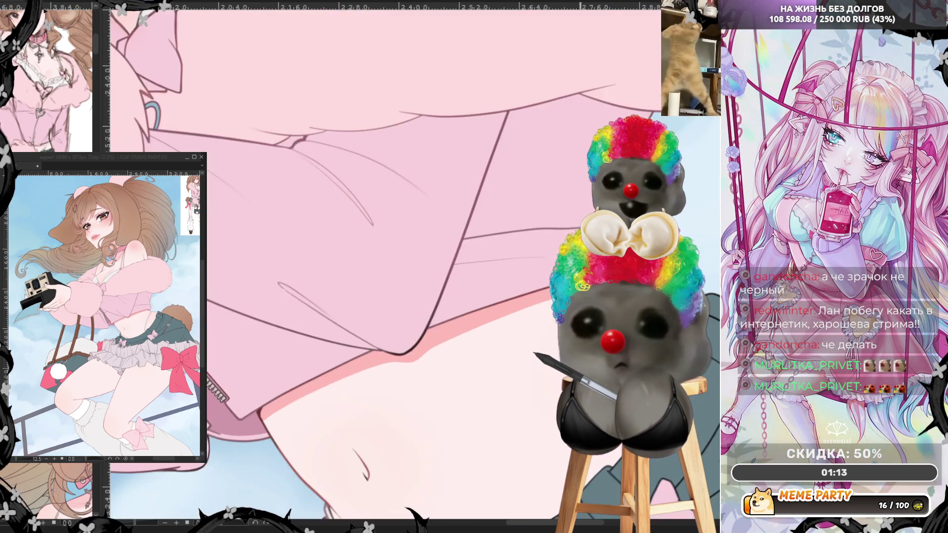
scroll(586, 257, down, 3)
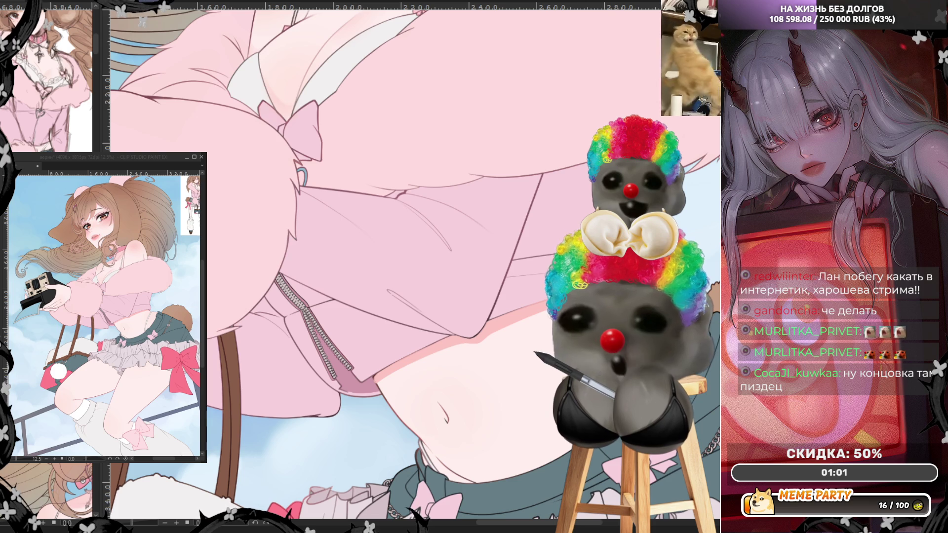
scroll(478, 398, down, 3)
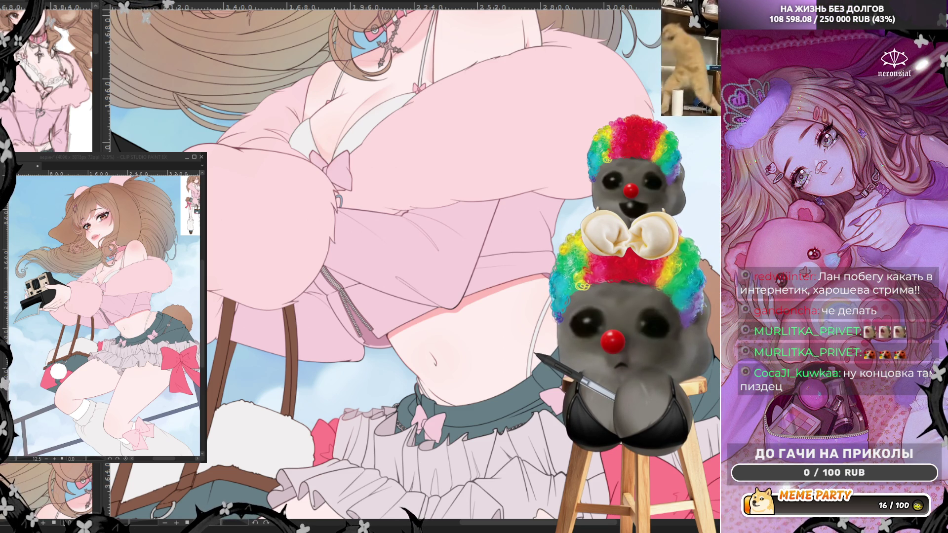
scroll(535, 405, up, 1)
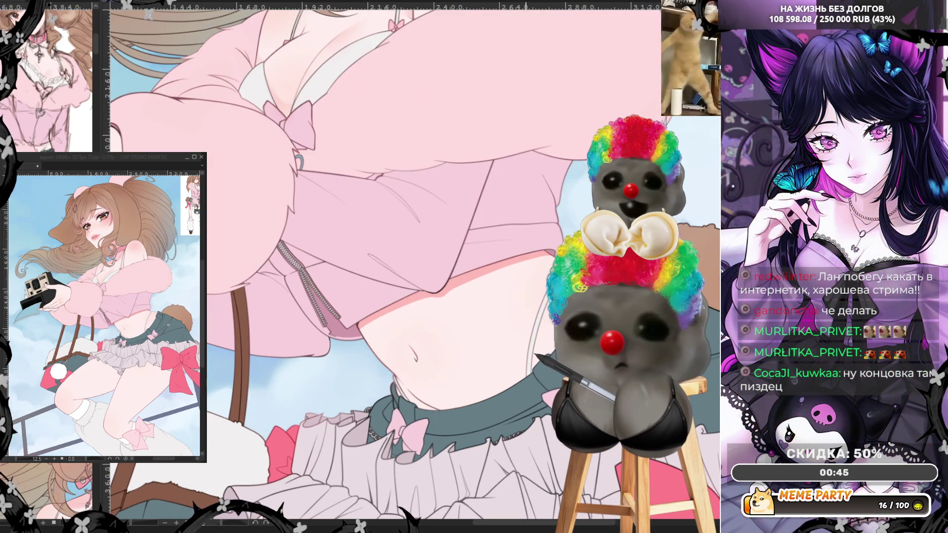
scroll(410, 326, up, 1)
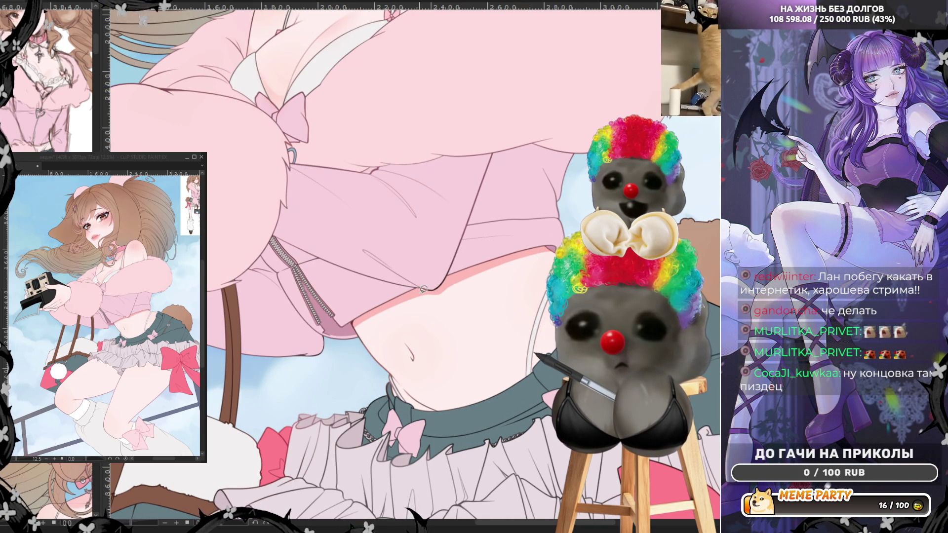
mouse_move(419, 295)
mouse_down()
mouse_move(477, 314)
mouse_move(494, 348)
mouse_move(380, 382)
mouse_move(356, 353)
mouse_move(352, 318)
mouse_up()
mouse_move(388, 369)
mouse_down()
mouse_move(403, 401)
mouse_move(491, 410)
mouse_move(514, 386)
mouse_up()
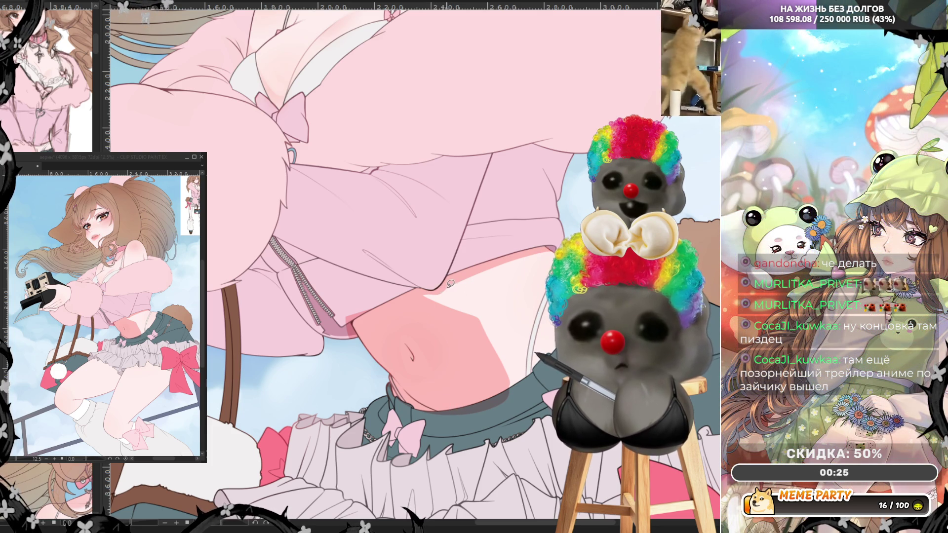
mouse_move(434, 294)
mouse_down()
mouse_move(494, 333)
mouse_move(512, 385)
mouse_up()
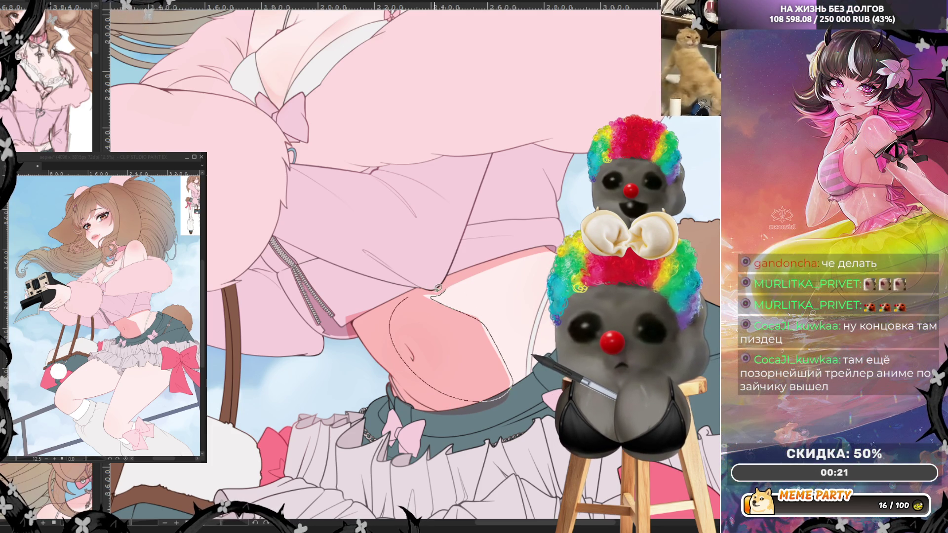
key(ctrl+z)
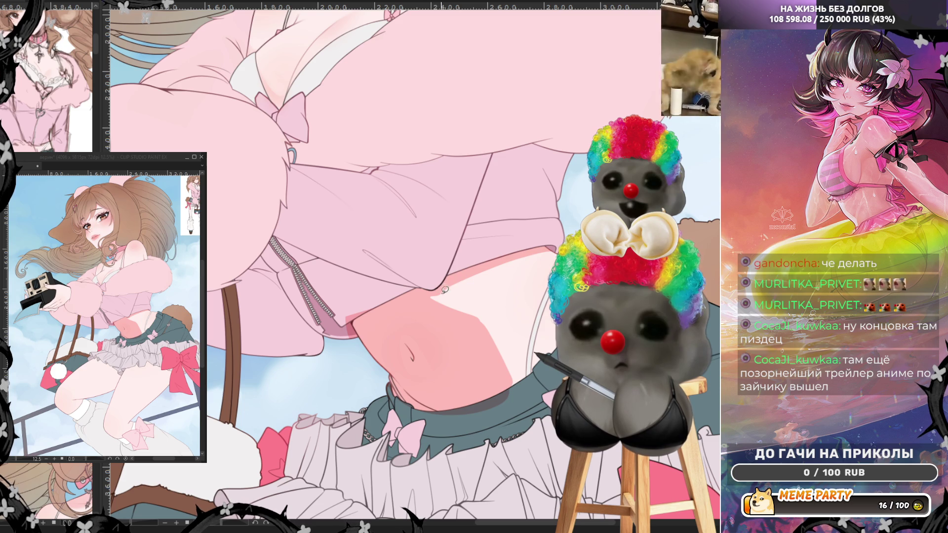
mouse_move(429, 295)
mouse_down()
mouse_move(481, 316)
mouse_move(506, 355)
mouse_up()
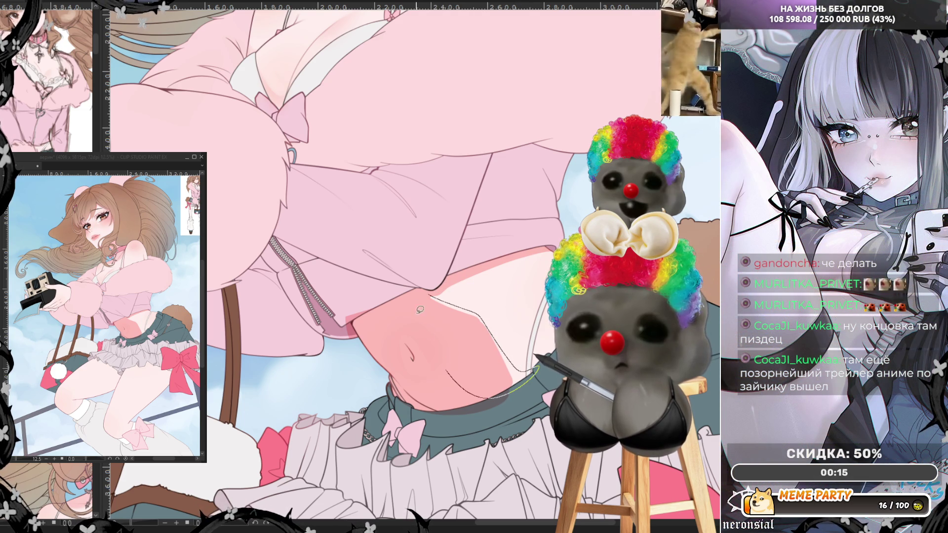
key(ctrl+z)
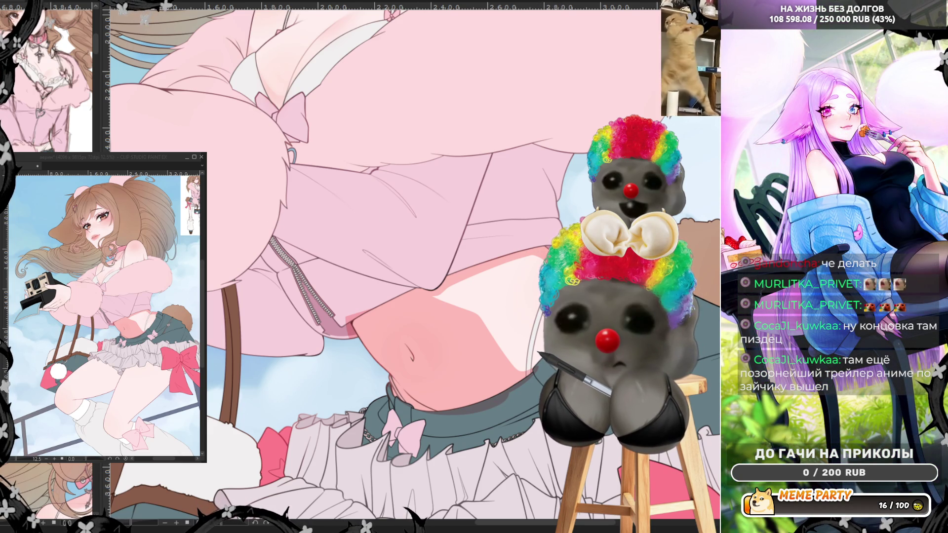
Airbrush lighter strokes to enlarge the belly highlight, then mirror the view with H
mouse_move(471, 304)
mouse_down()
mouse_move(483, 286)
mouse_move(466, 317)
mouse_move(499, 363)
mouse_up()
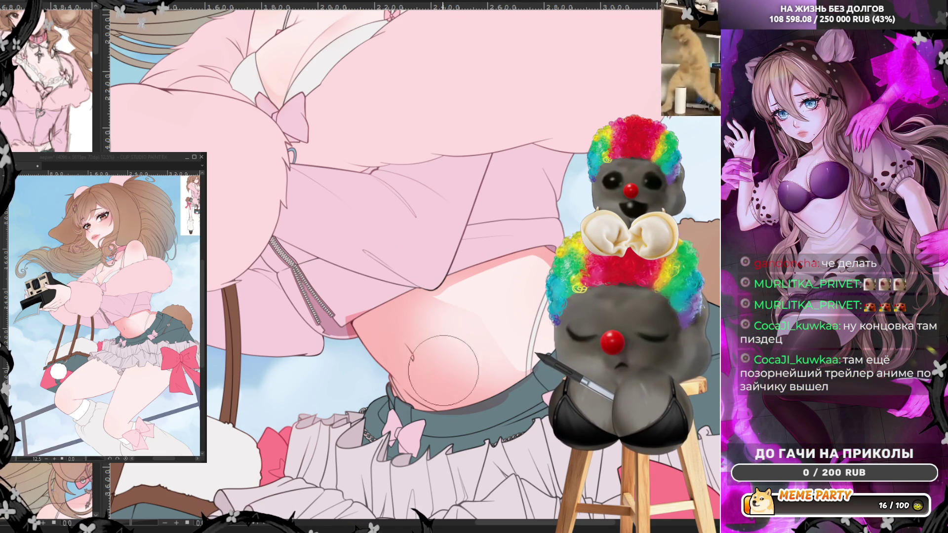
mouse_move(433, 370)
mouse_down()
mouse_move(470, 361)
mouse_move(528, 294)
mouse_move(415, 335)
mouse_move(425, 365)
mouse_move(522, 368)
mouse_up()
key(h)
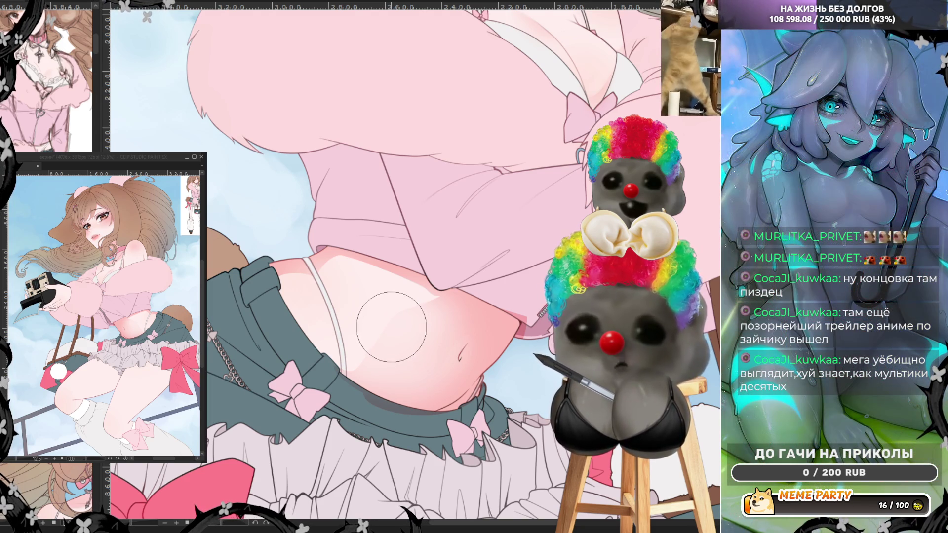
Airbrush darker belly shading, enlarging the brush with ], then unflip the view
mouse_move(391, 327)
mouse_down()
mouse_move(383, 341)
mouse_move(364, 328)
mouse_up()
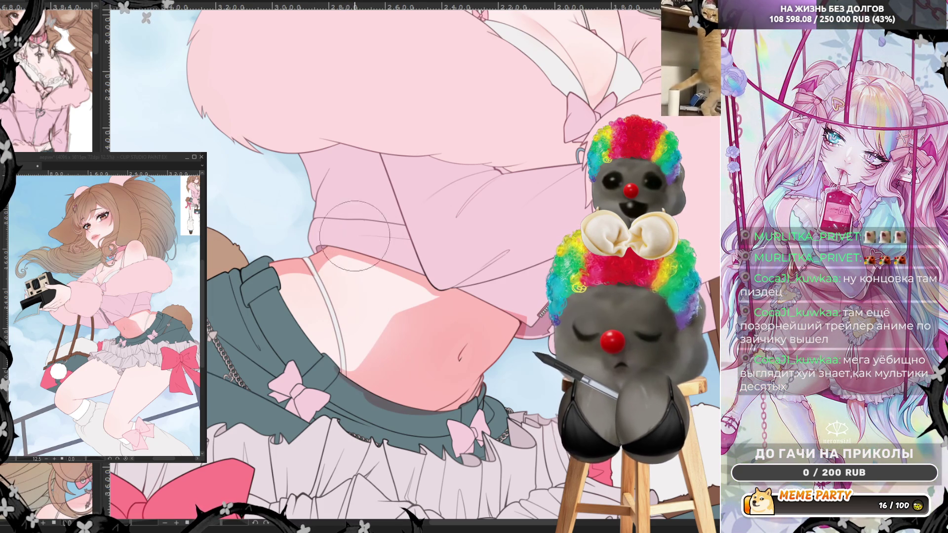
key(bracketright)
key(bracketright)
key(bracketright)
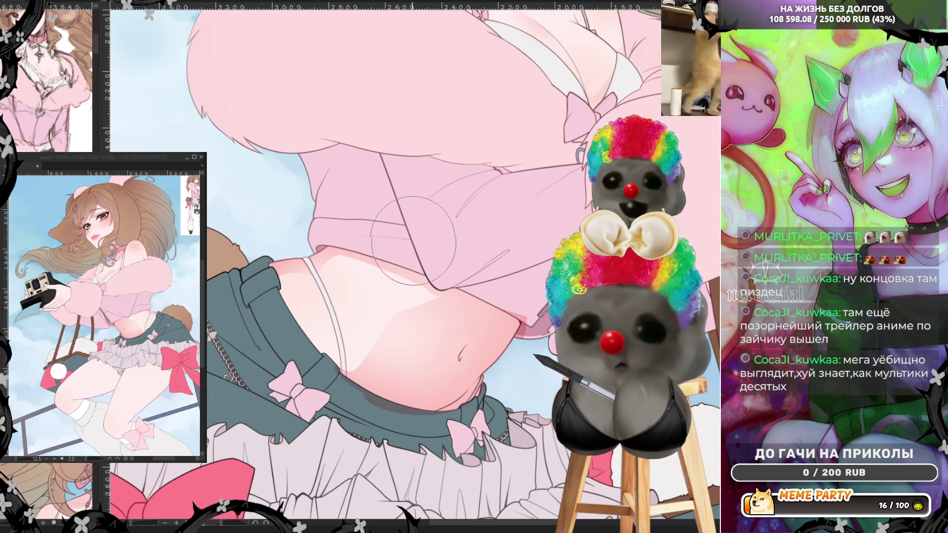
key(h)
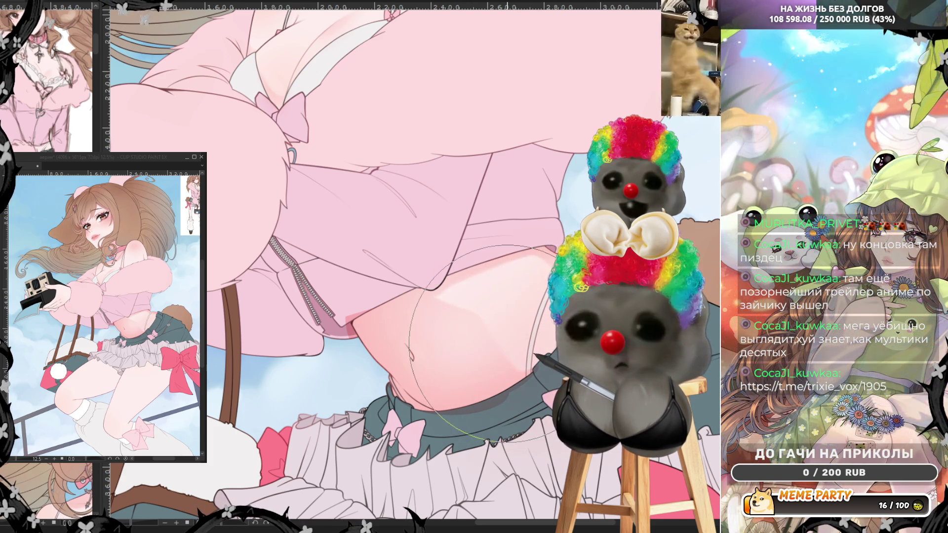
key(bracketleft)
key(bracketleft)
key(bracketleft)
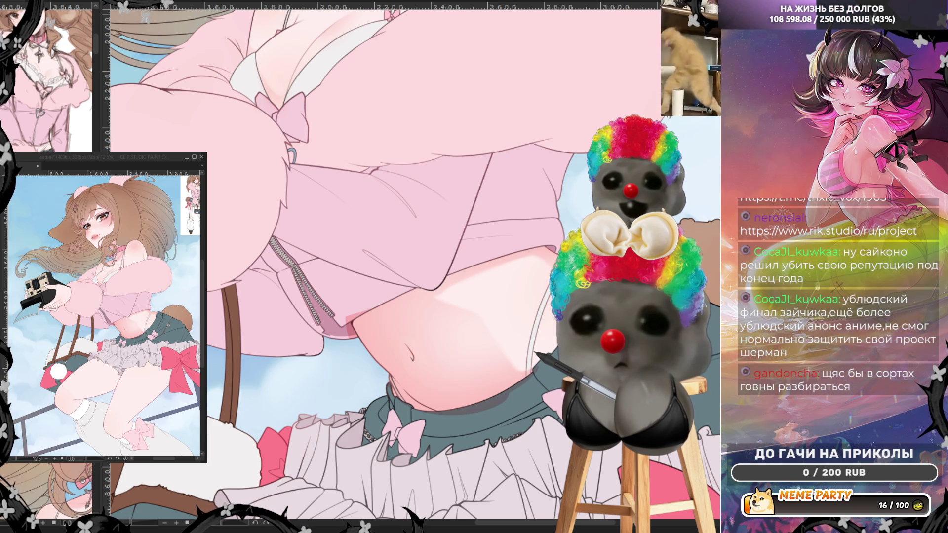
Center the belly and test crease and shadow strokes, undoing the rejected ones
drag(346, 267, 301, 225)
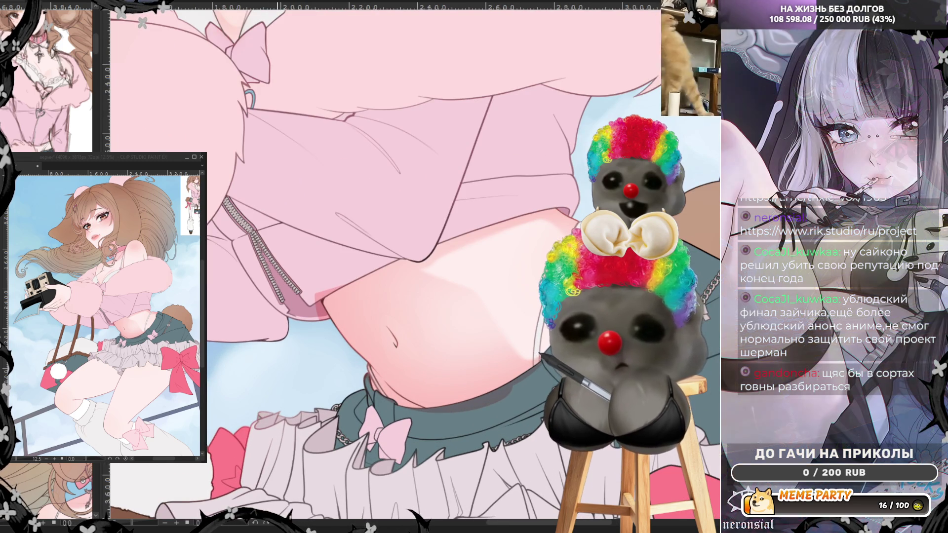
mouse_move(332, 323)
mouse_down()
mouse_move(383, 296)
mouse_move(369, 291)
mouse_up()
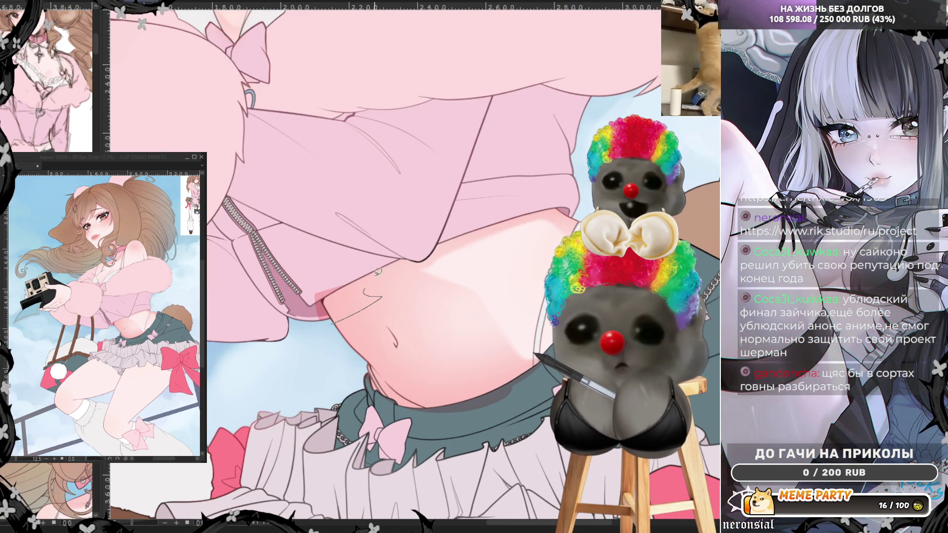
key(ctrl+z)
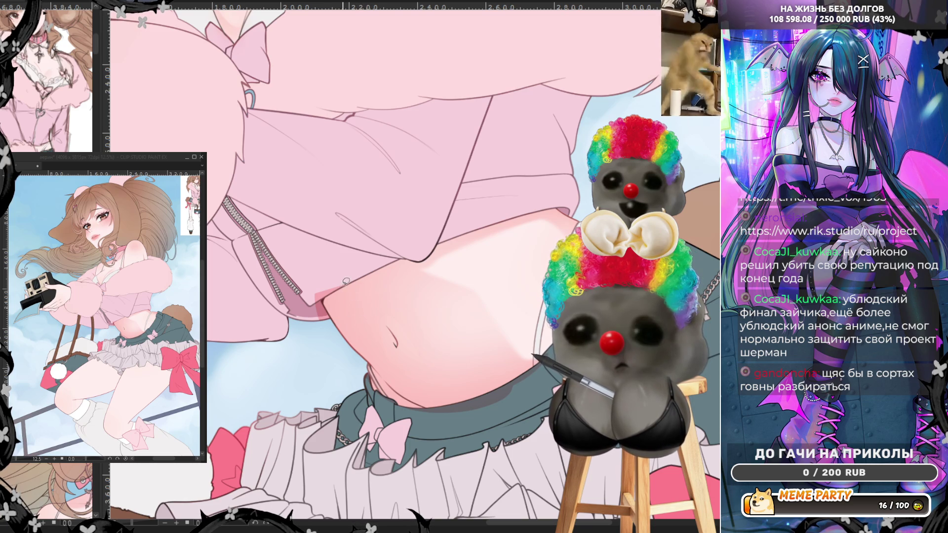
mouse_move(339, 278)
mouse_down()
mouse_move(383, 282)
mouse_move(319, 324)
mouse_move(301, 277)
mouse_up()
drag(380, 282, 378, 300)
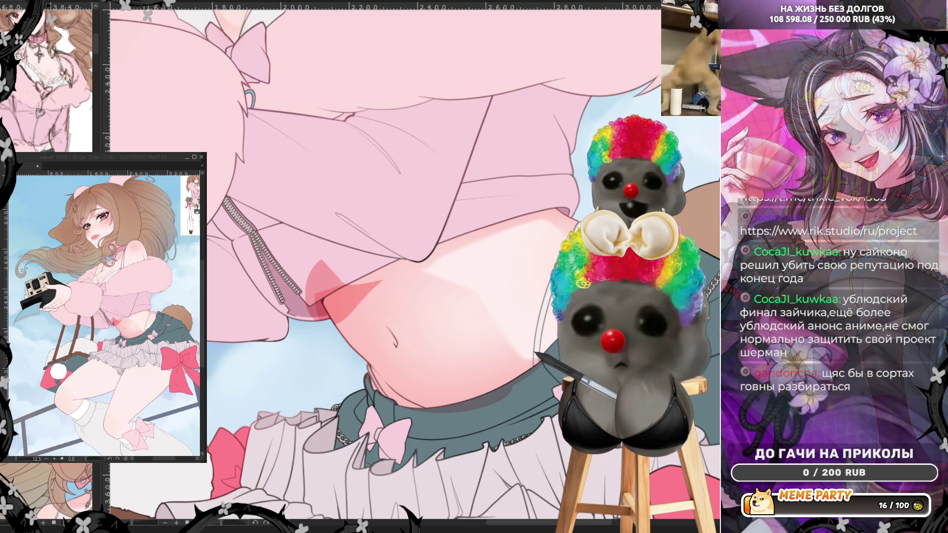
key(ctrl+z)
Outline the left belly area to be shaded deeper pink
mouse_move(383, 276)
mouse_down()
mouse_move(366, 292)
mouse_move(365, 344)
mouse_move(396, 383)
mouse_move(498, 391)
mouse_up()
mouse_move(366, 323)
mouse_down()
mouse_move(373, 359)
mouse_move(387, 374)
mouse_move(367, 312)
mouse_move(412, 260)
mouse_move(348, 262)
mouse_up()
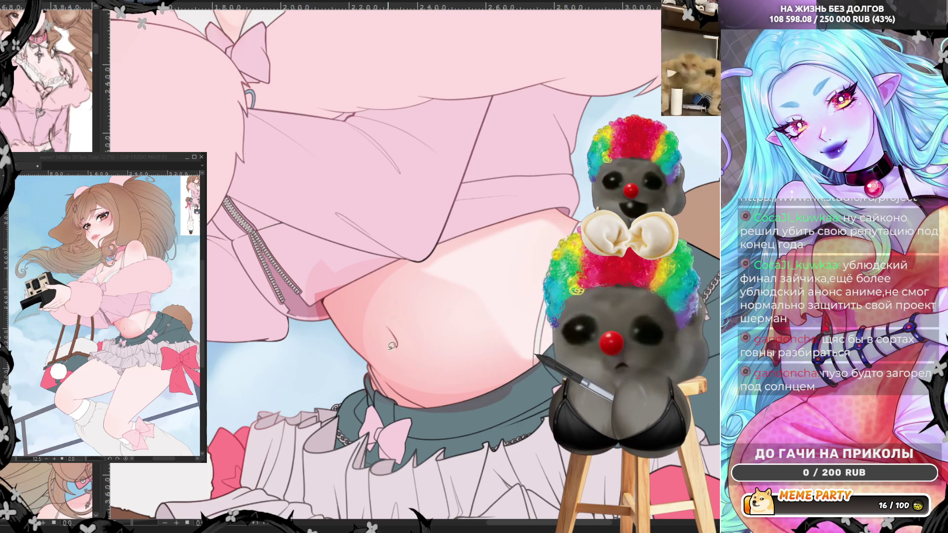
mouse_move(387, 326)
mouse_down()
mouse_move(398, 344)
mouse_move(394, 317)
mouse_move(397, 345)
mouse_up()
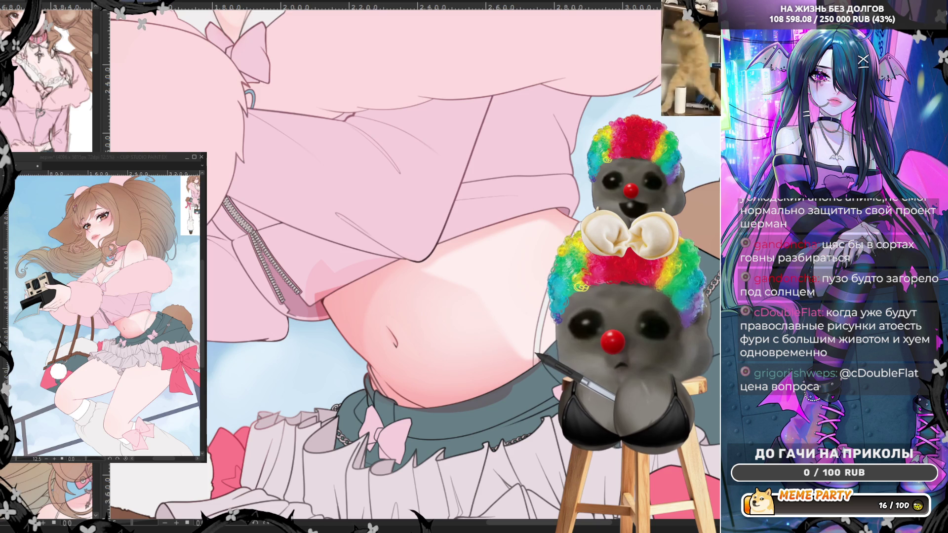
Zoom in on the belly and discard a trial curved line beside the navel
scroll(361, 267, down, 3)
scroll(360, 267, up, 2)
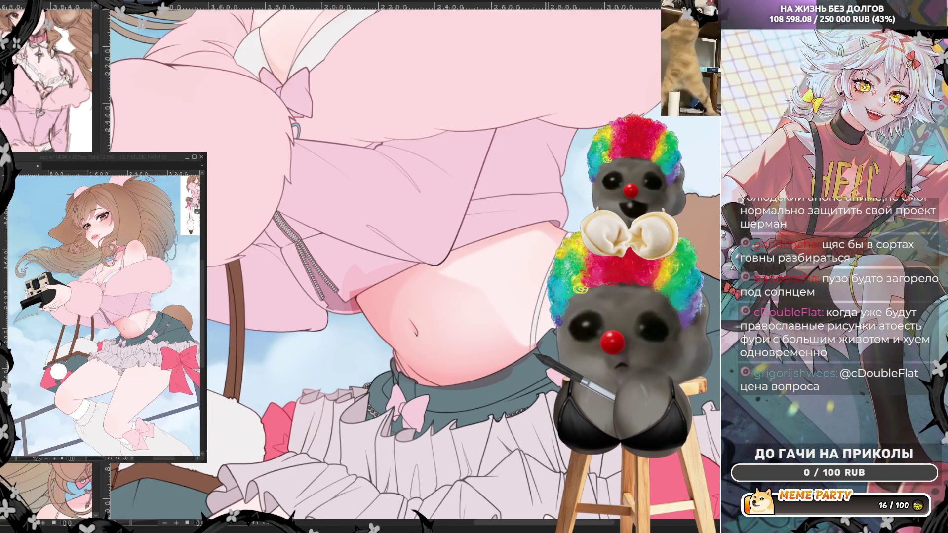
scroll(622, 355, up, 2)
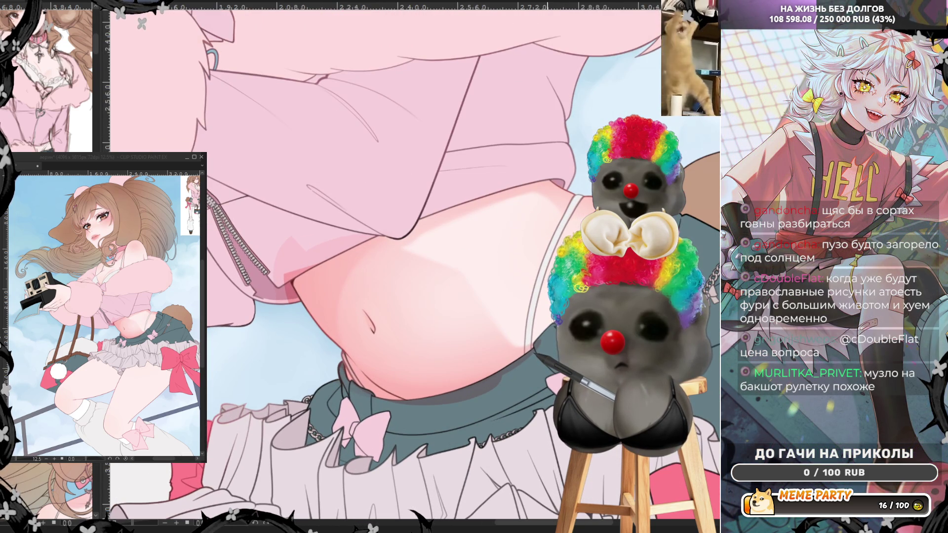
scroll(409, 266, up, 1)
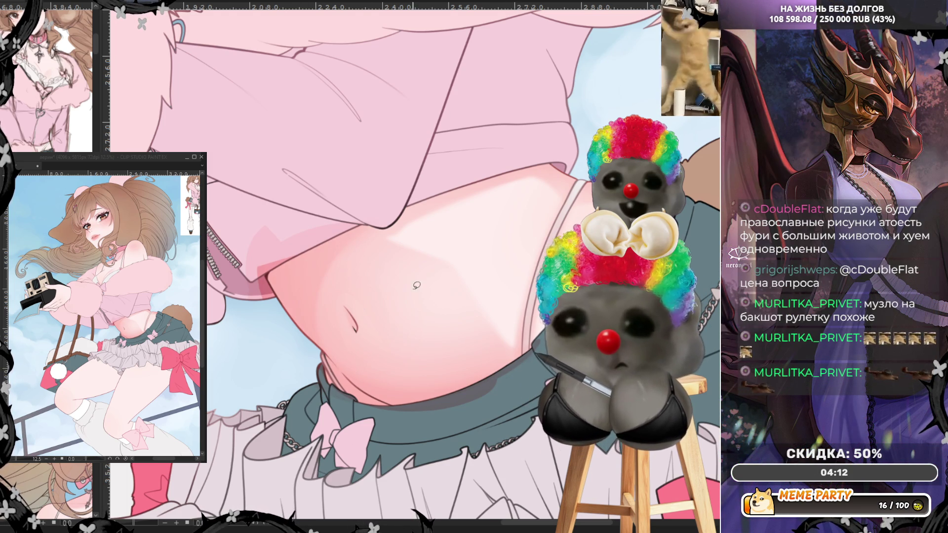
drag(344, 304, 358, 339)
key(ctrl+z)
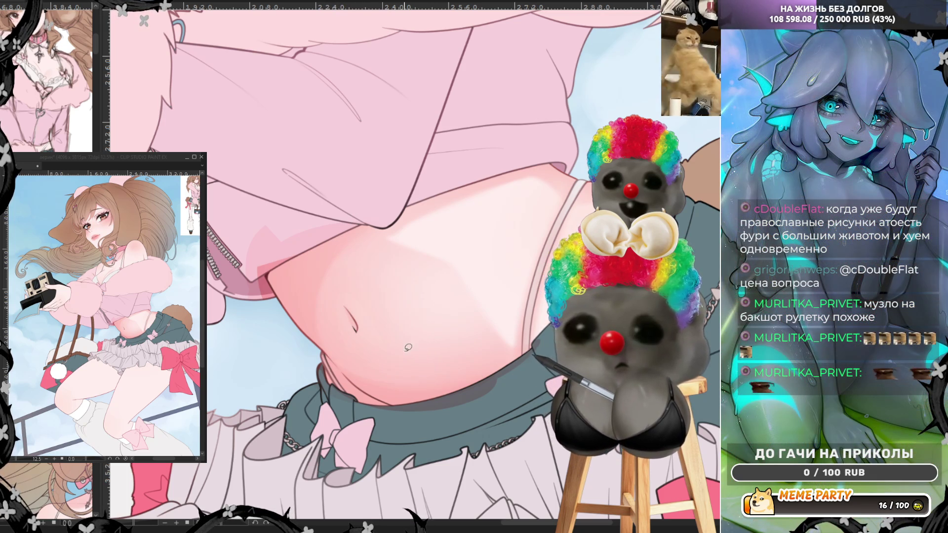
Discard a trial outline along the lower belly edge, then darken the strap edge beside the belly
mouse_move(334, 358)
mouse_down()
mouse_move(443, 381)
mouse_move(480, 353)
mouse_up()
key(ctrl+z)
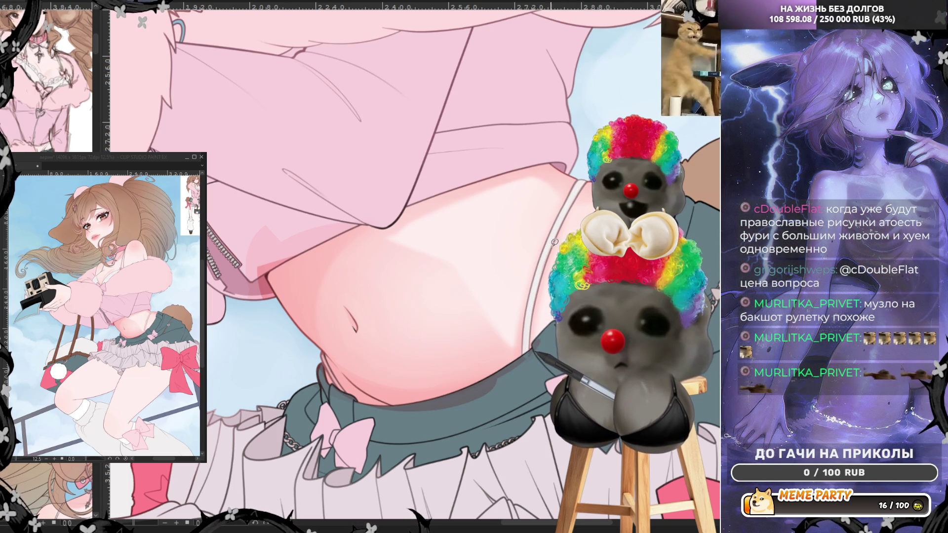
drag(543, 269, 538, 292)
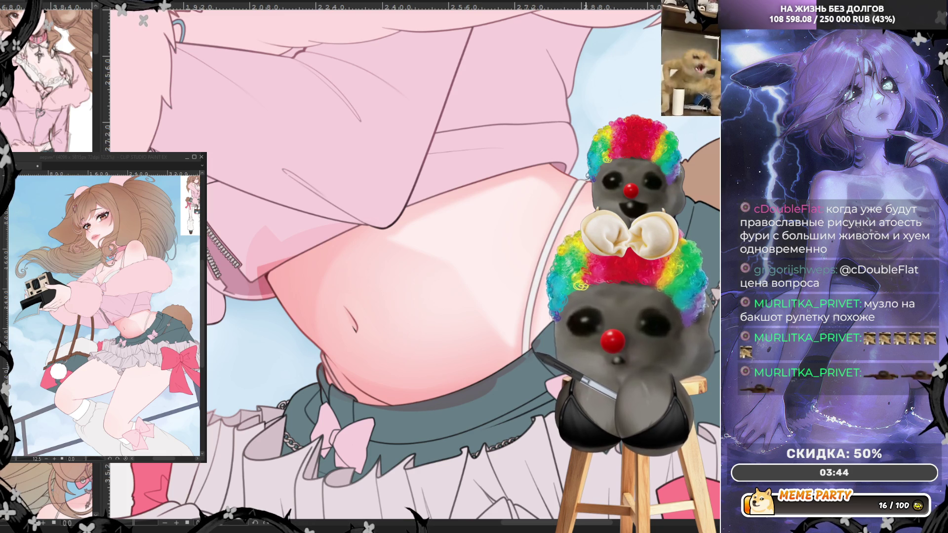